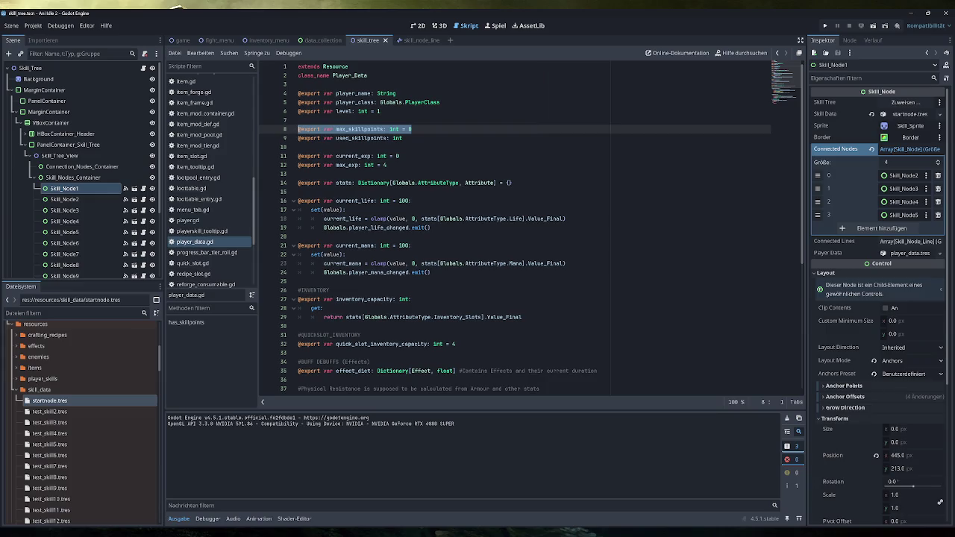
Add 'player_data.max_skillpoints += 1' after full_restoration() in player.gd's getXP, then run the game
click(187, 220)
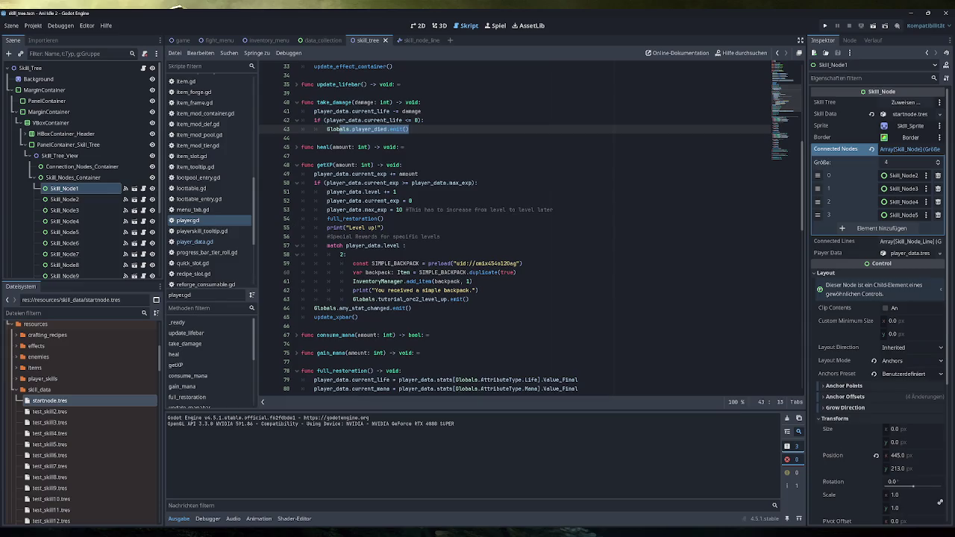
drag(384, 227, 300, 227)
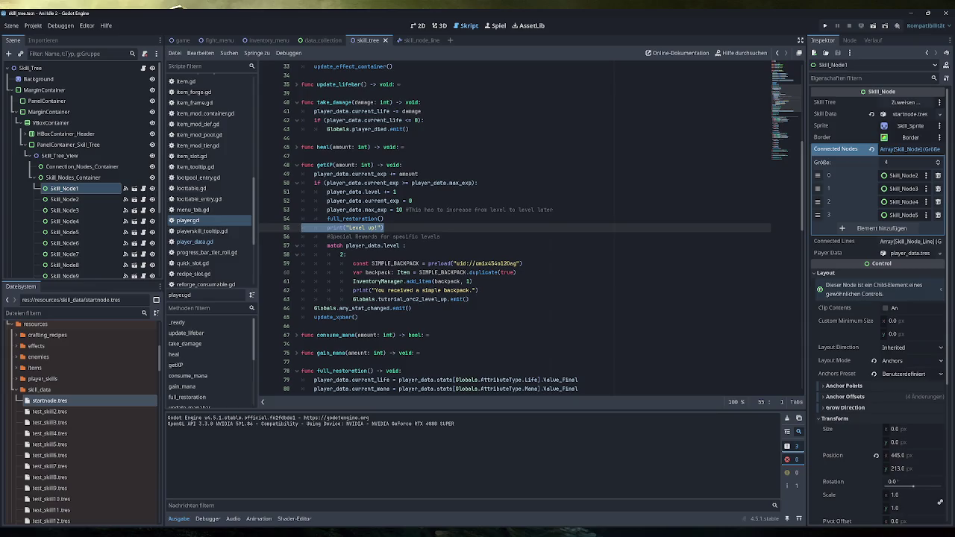
click(385, 219)
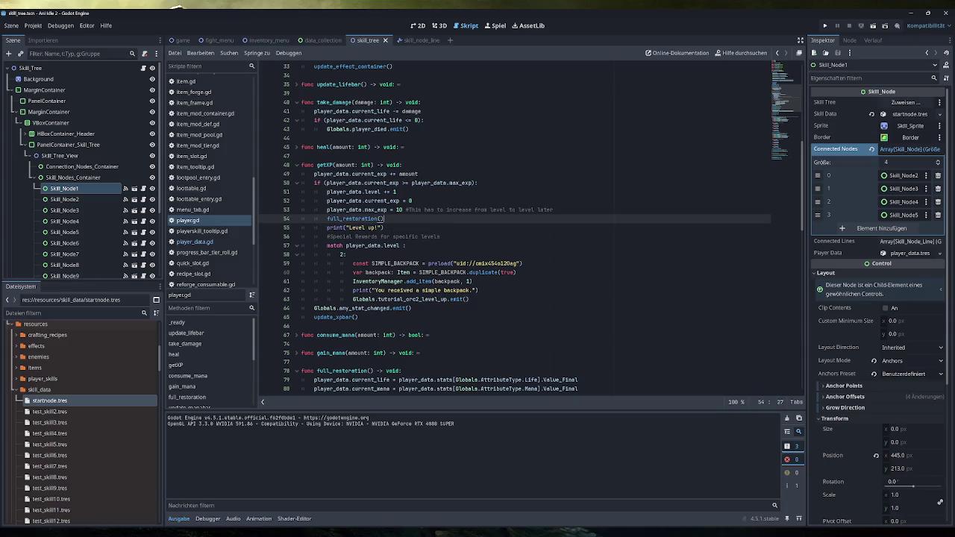
key(Return)
text(play)
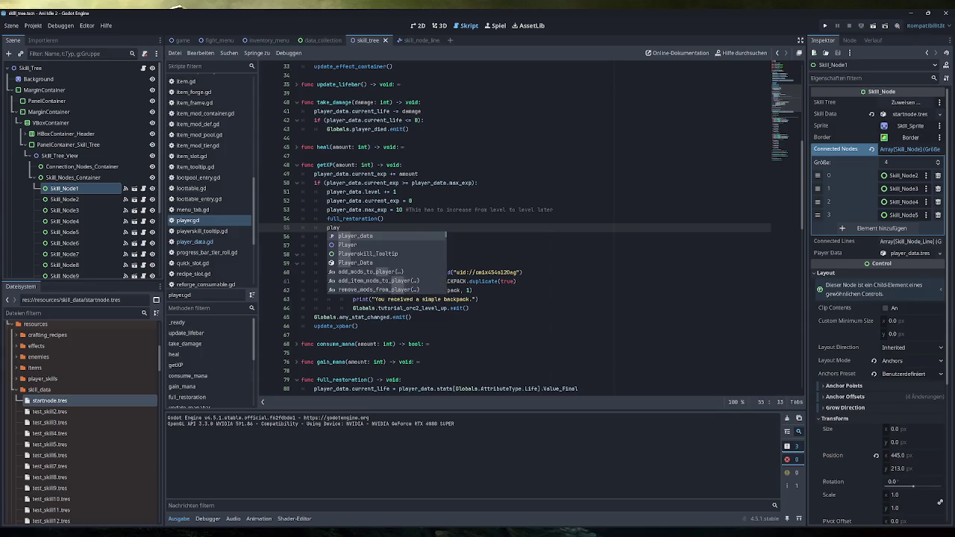
key(Return)
text(.max)
key(Return)
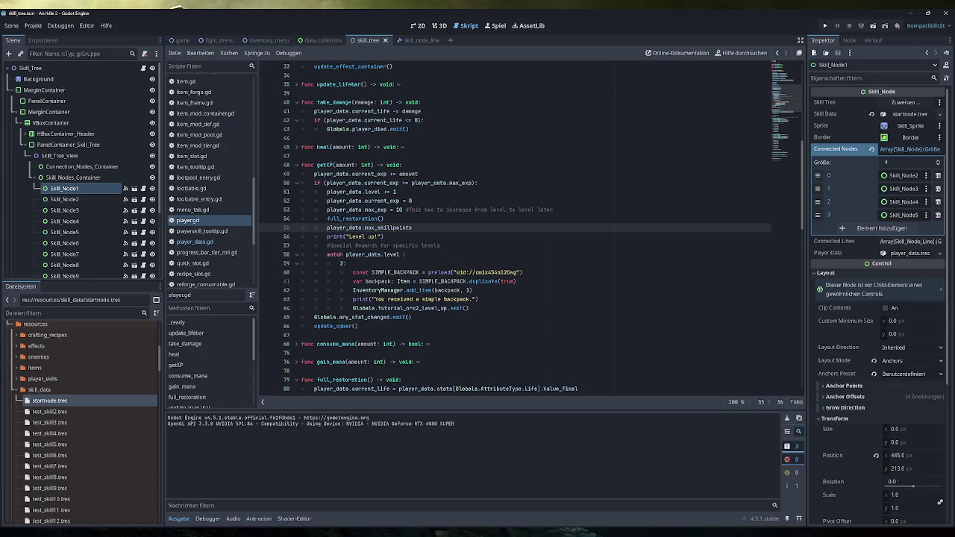
text(= 1)
click(824, 27)
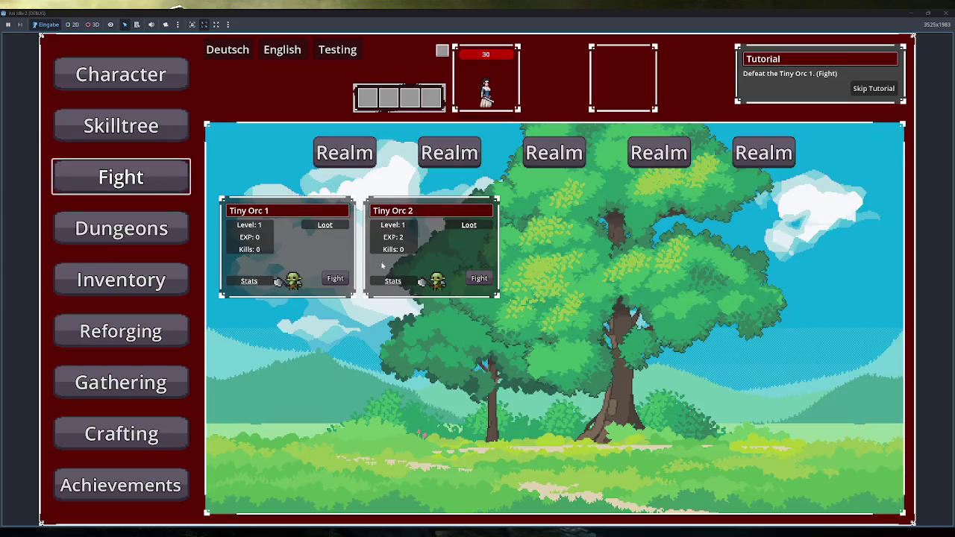
Fight Tiny Orc 1, equip the staff, and Fireball Tiny Orc 2 until leveling up
click(335, 278)
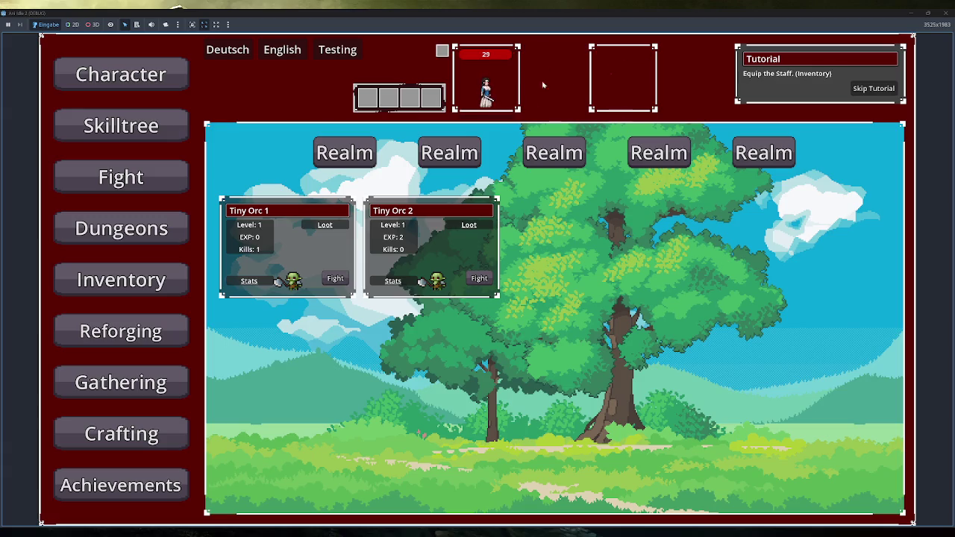
click(161, 285)
click(270, 212)
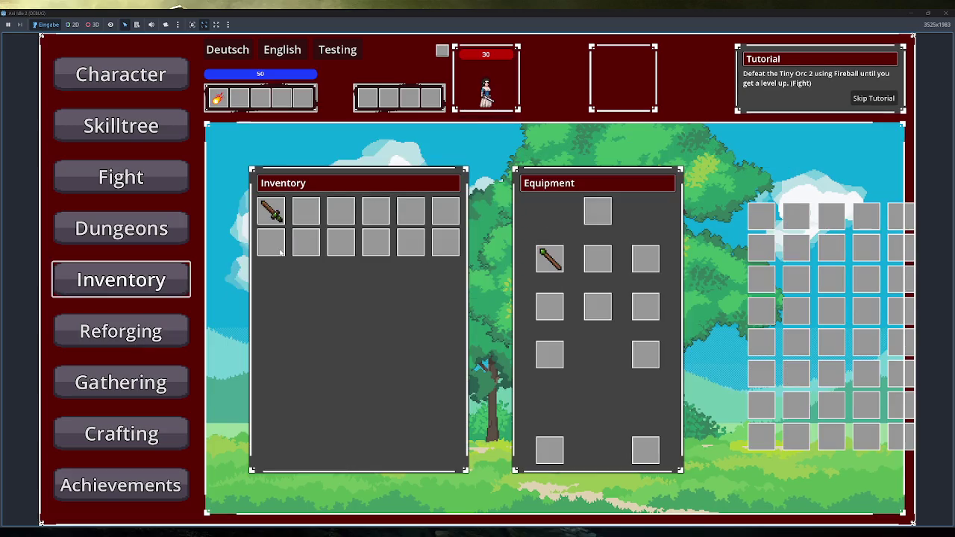
click(165, 196)
click(479, 278)
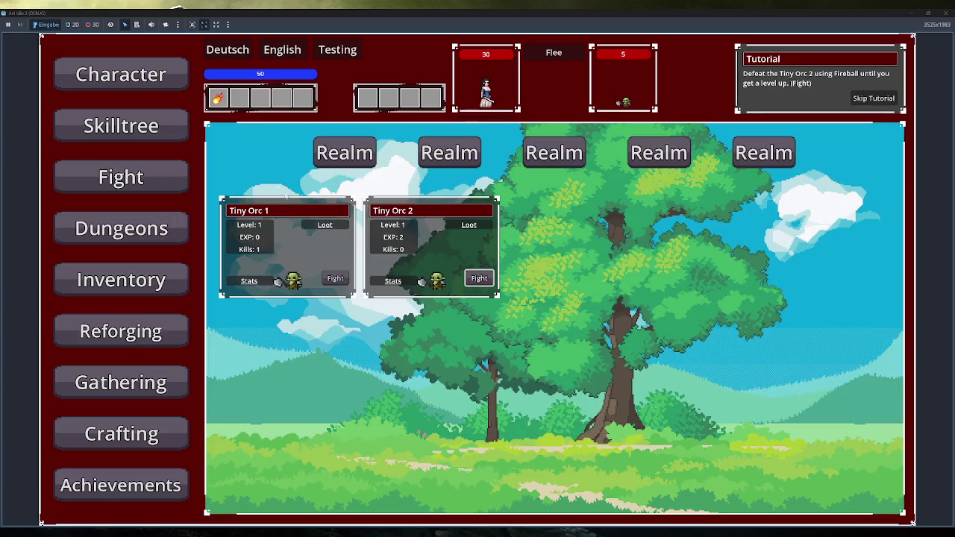
click(218, 98)
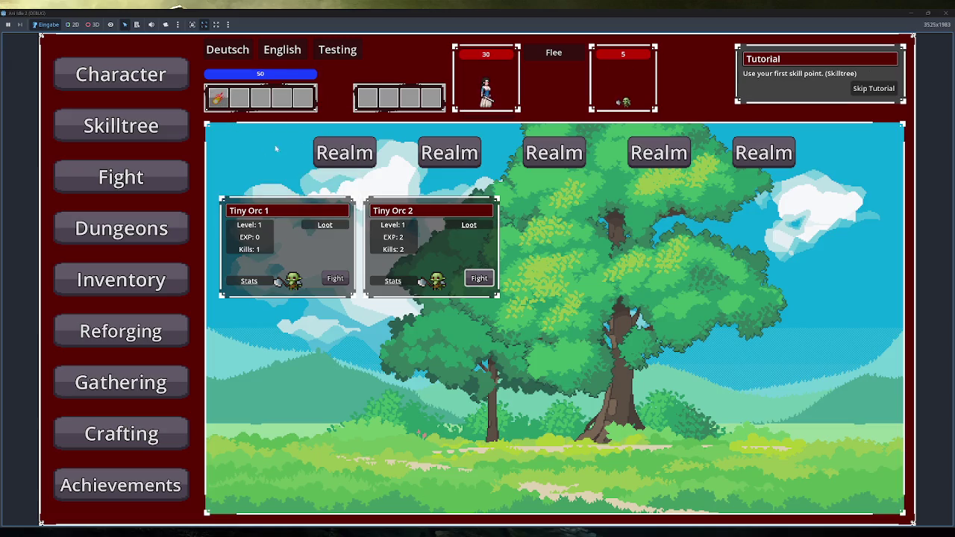
Spend the new skill point on the skill tree's Start node and close the game window
click(129, 135)
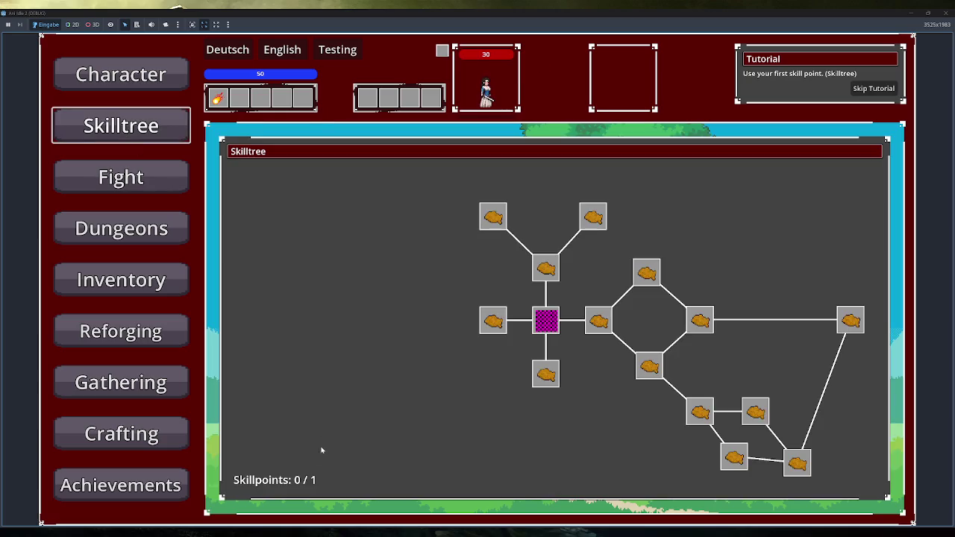
click(547, 321)
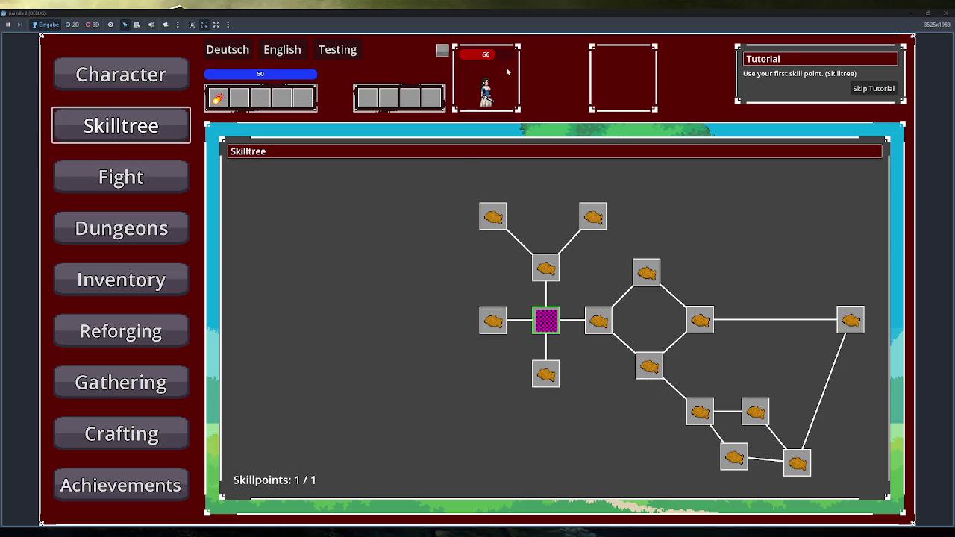
mouse_move(446, 52)
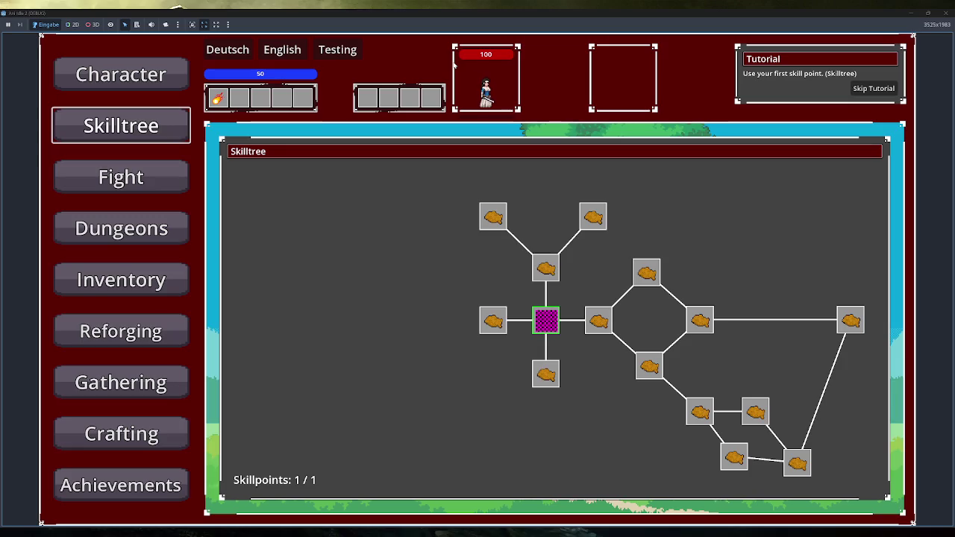
mouse_move(603, 313)
mouse_move(546, 317)
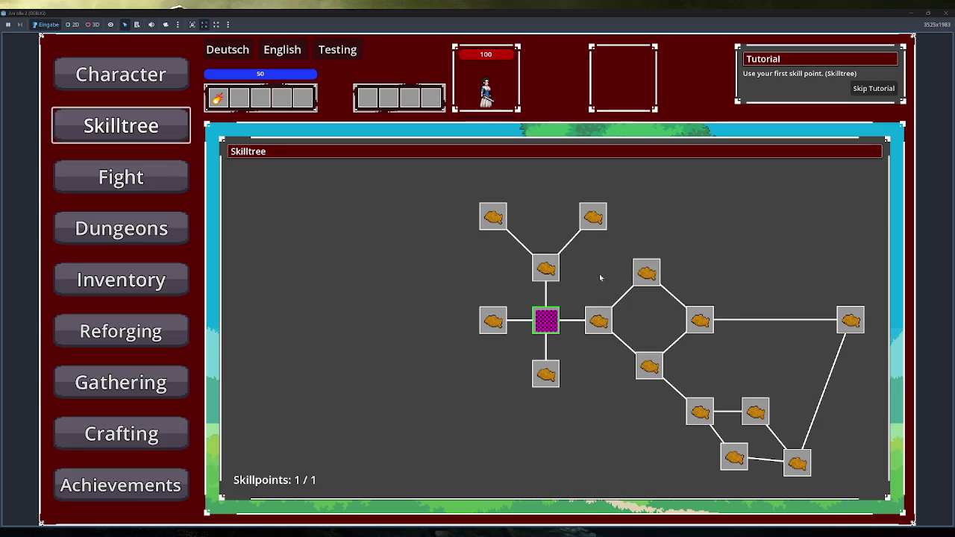
click(946, 13)
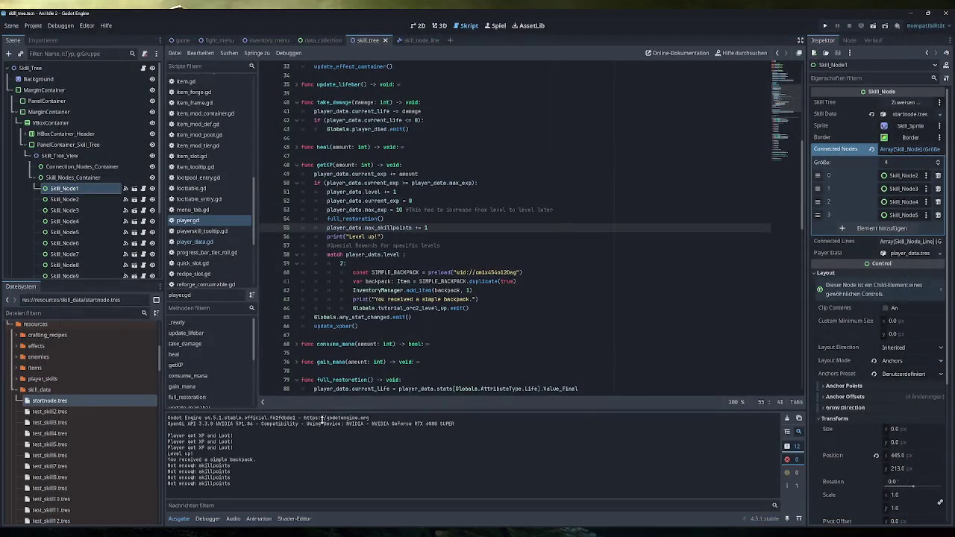
mouse_move(261, 531)
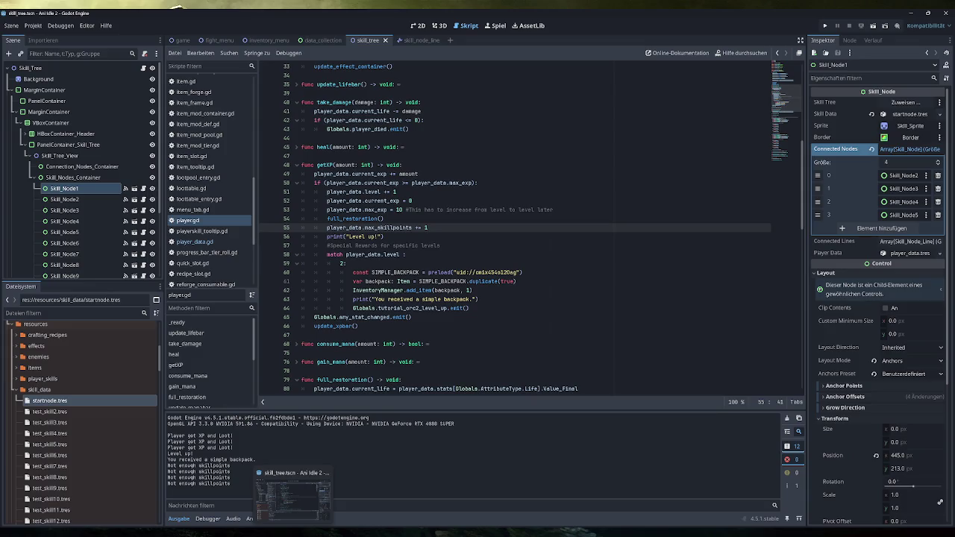
Open the Drawing Excalidraw file in Obsidian, scroll through the orc and skill-tree notes, and return to Godot
key(alt+Tab)
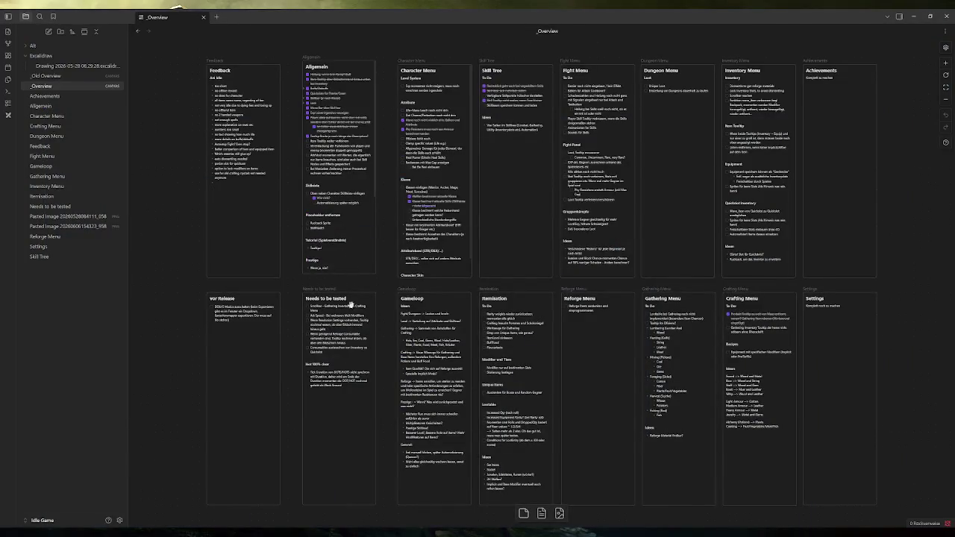
key(alt+Tab)
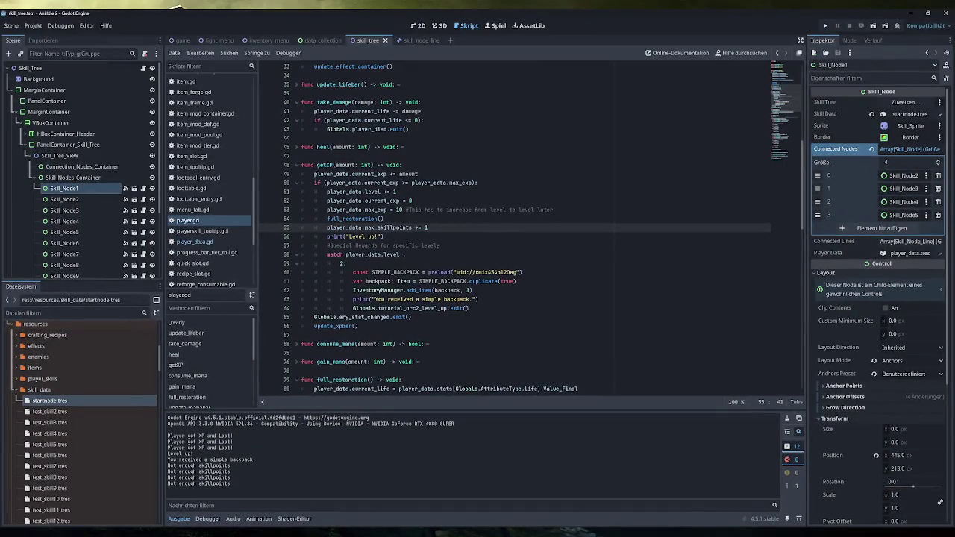
key(alt+Tab)
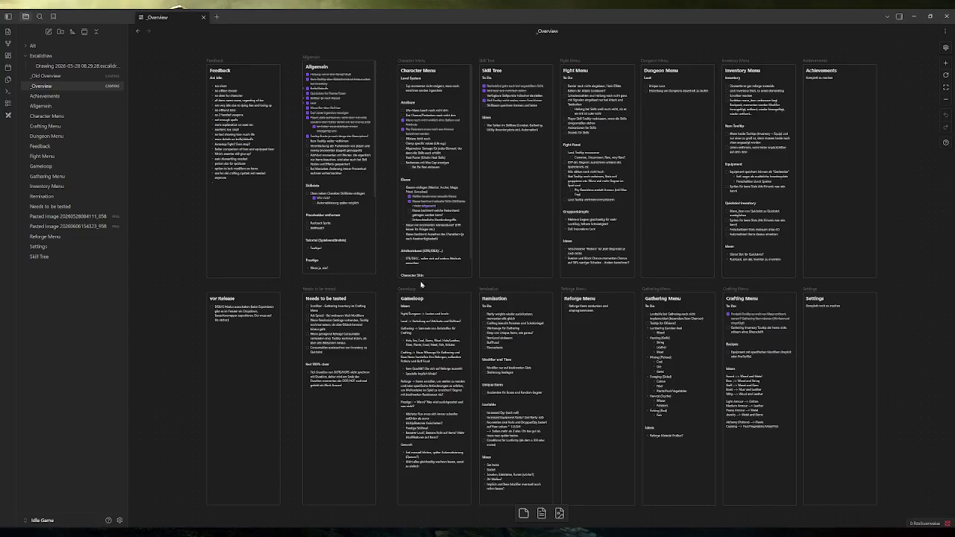
click(52, 66)
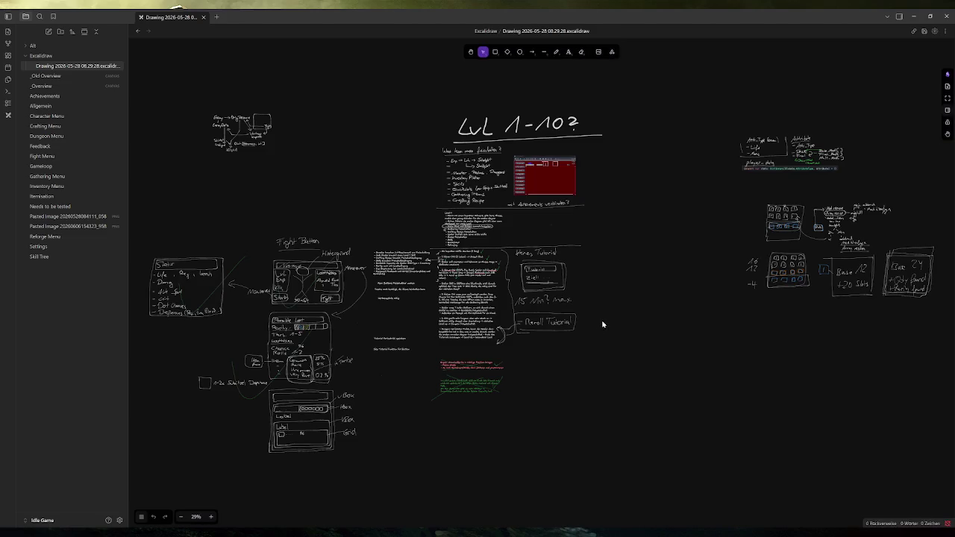
ctrl+scroll(458, 286, up, 10)
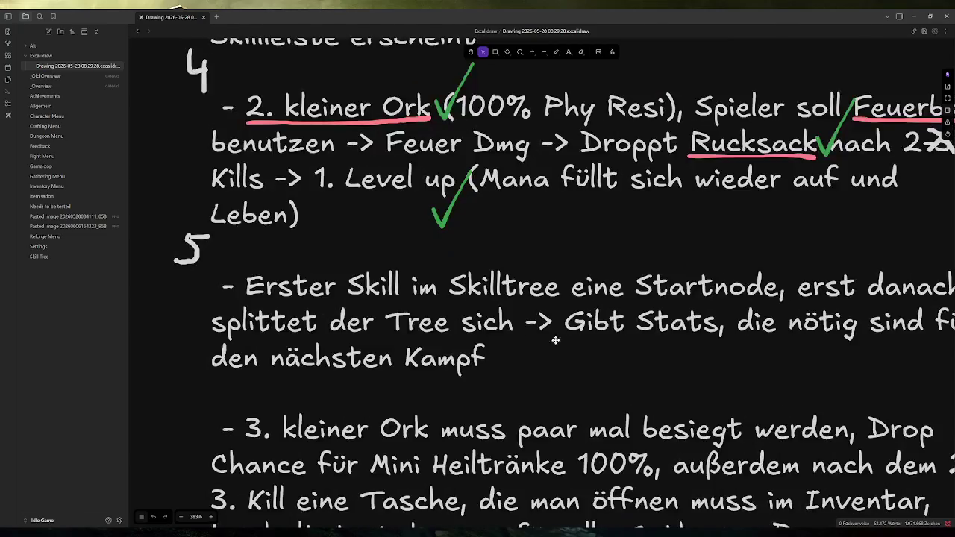
scroll(613, 347, down, 3)
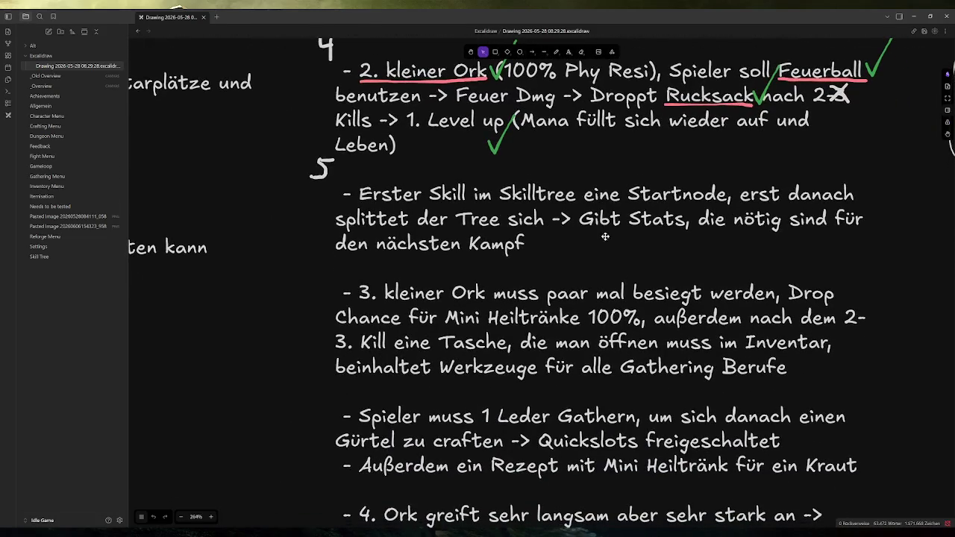
ctrl+scroll(629, 236, down, 3)
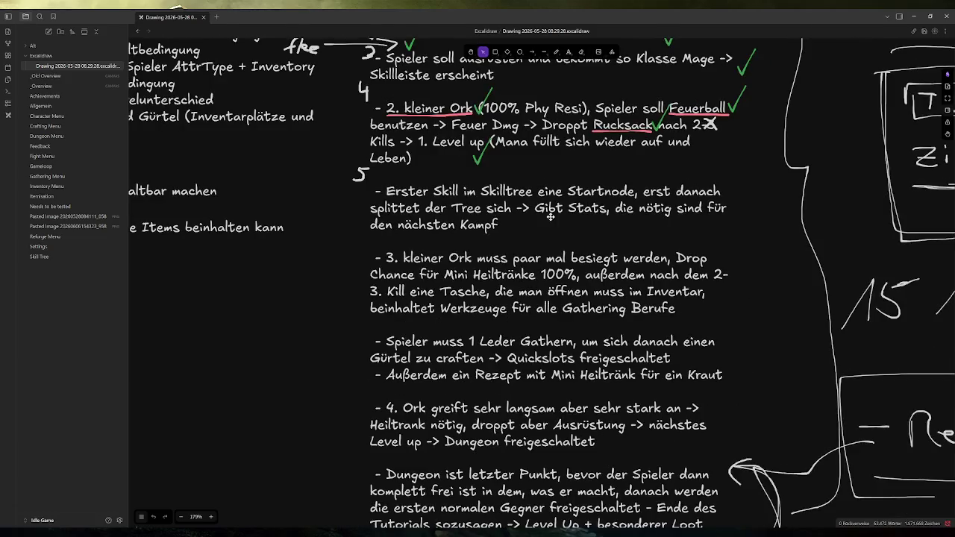
scroll(536, 243, up, 2)
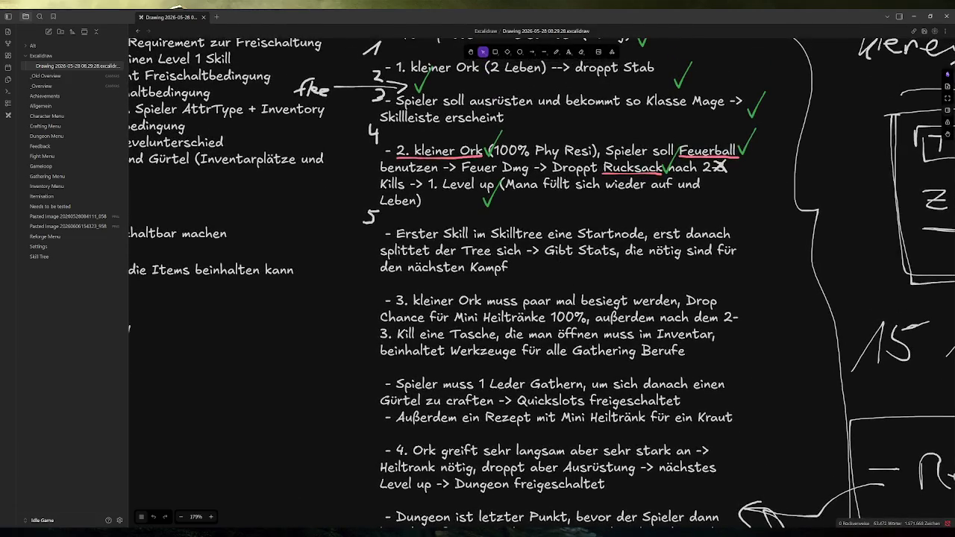
key(alt+Tab)
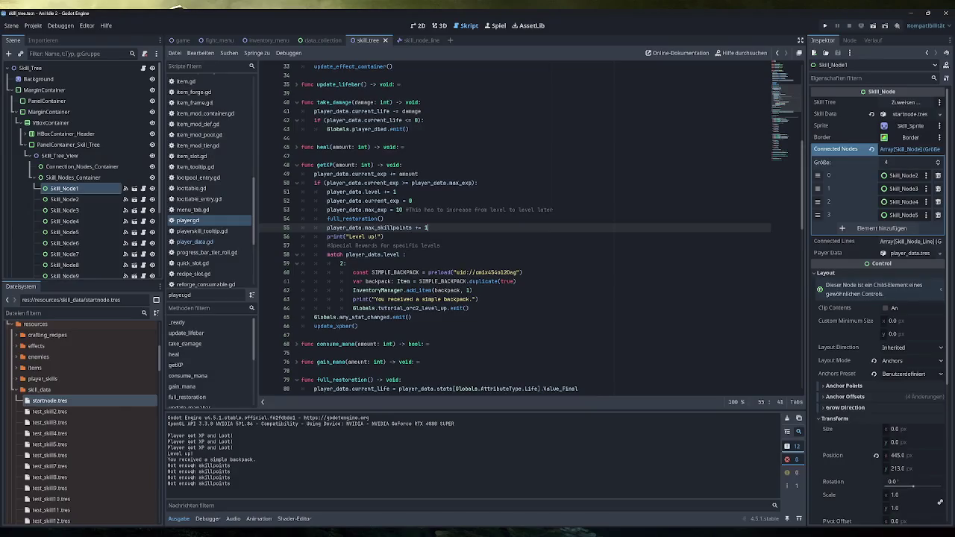
Open skill_node.gd and unfold _on_gui_input and assign_skill to inspect their code
scroll(210, 224, down, 5)
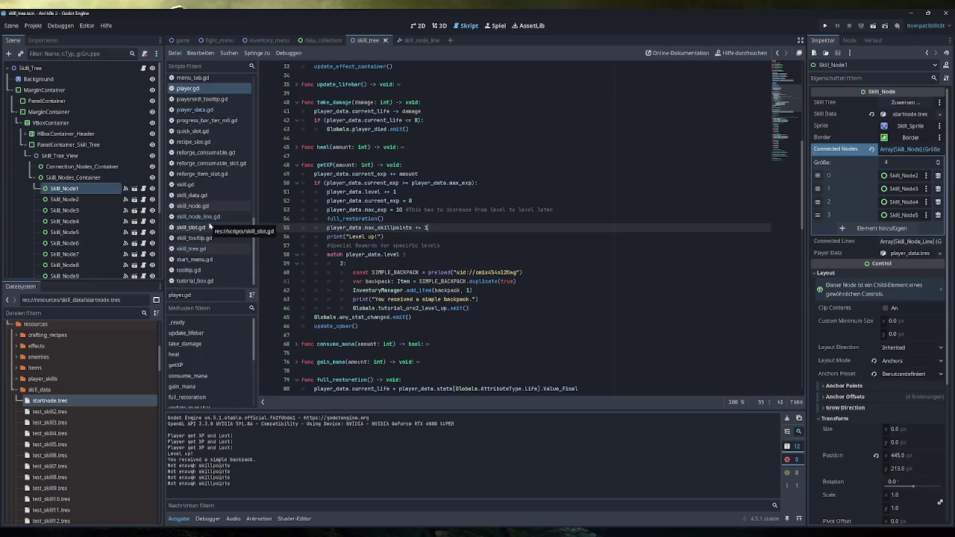
click(210, 209)
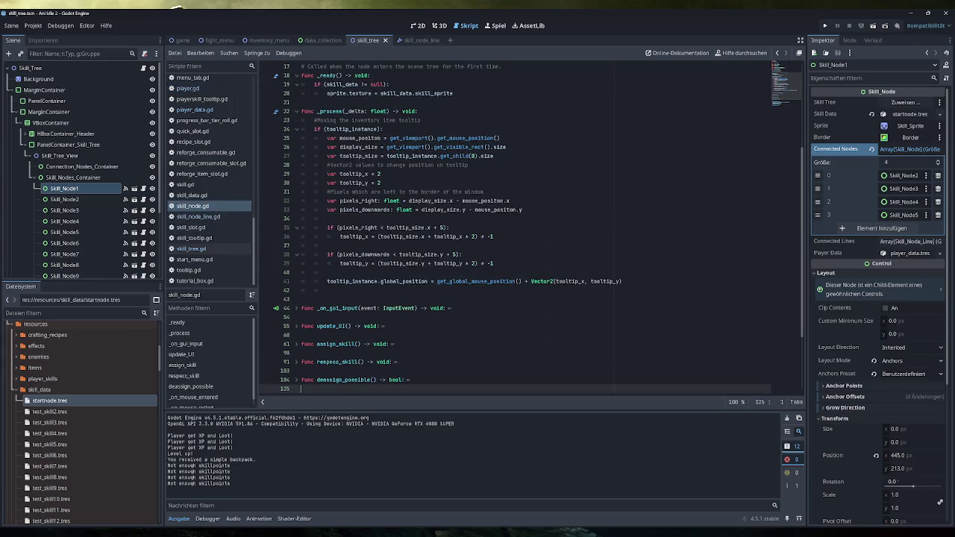
scroll(515, 224, down, 2)
scroll(444, 228, down, 2)
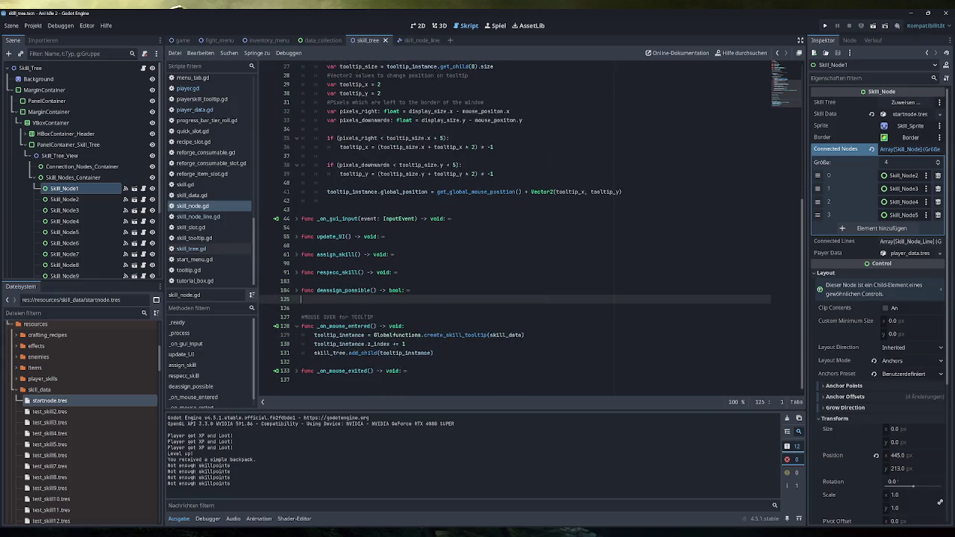
click(296, 220)
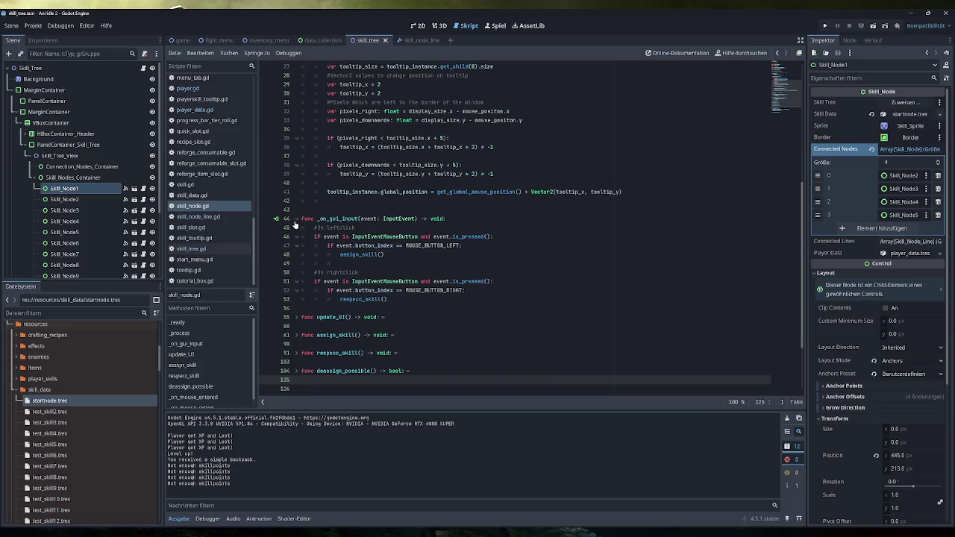
double_click(362, 254)
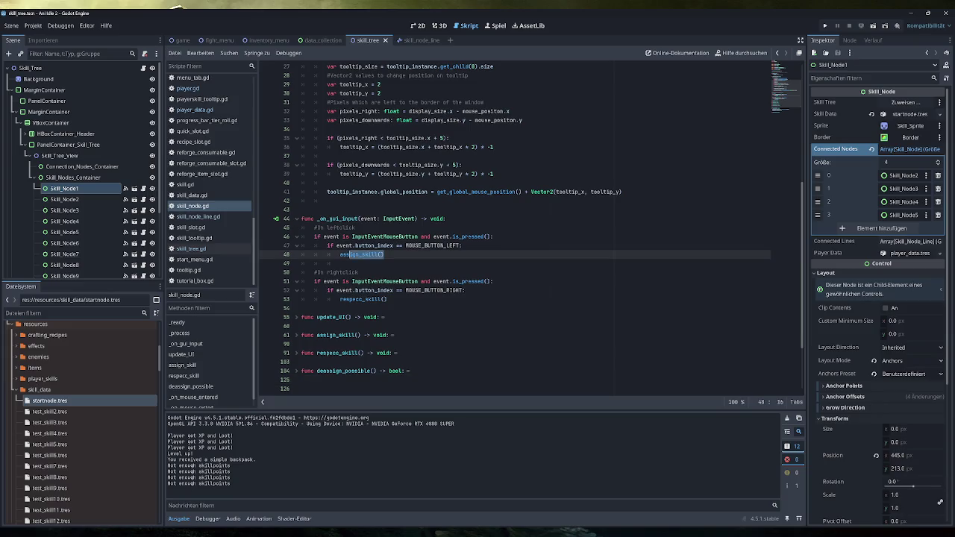
click(296, 336)
scroll(299, 339, down, 4)
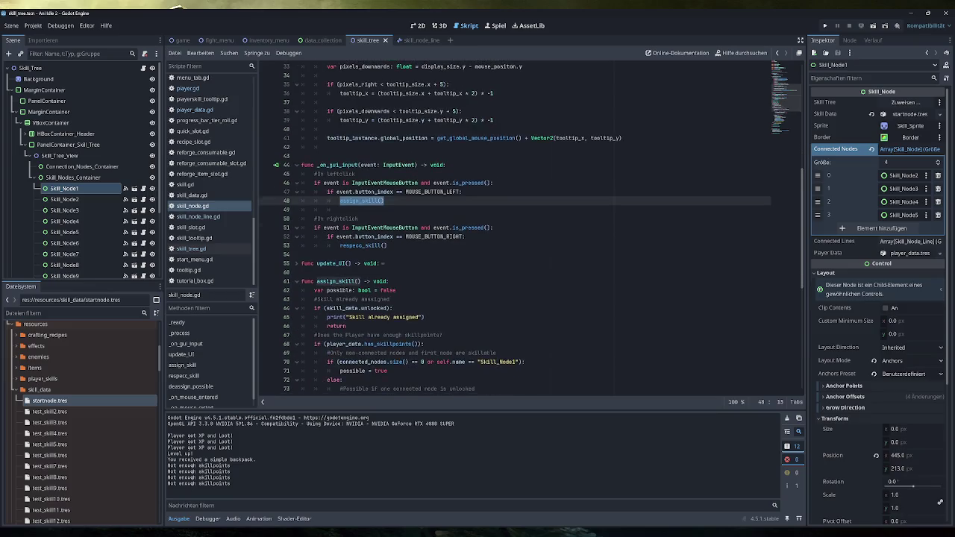
scroll(522, 224, down, 3)
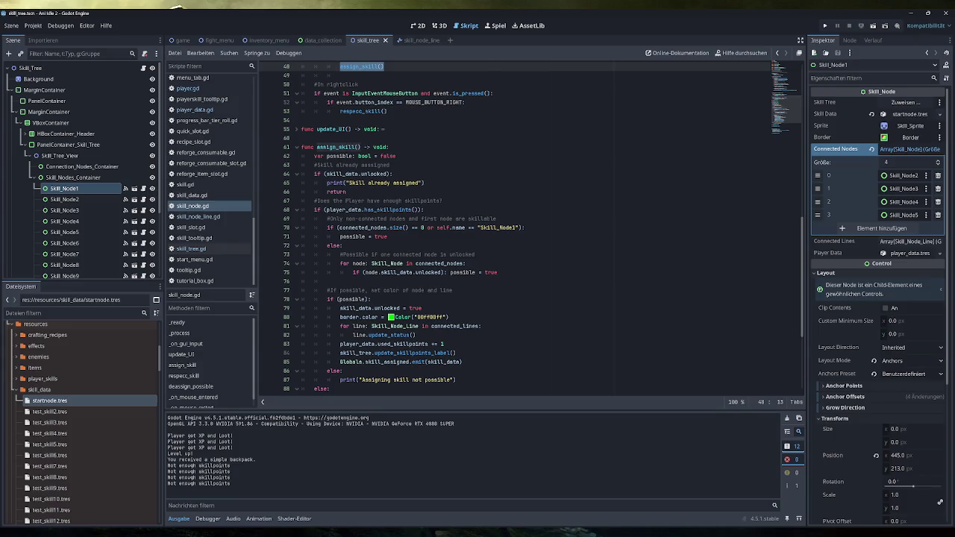
scroll(522, 224, down, 1)
mouse_move(518, 210)
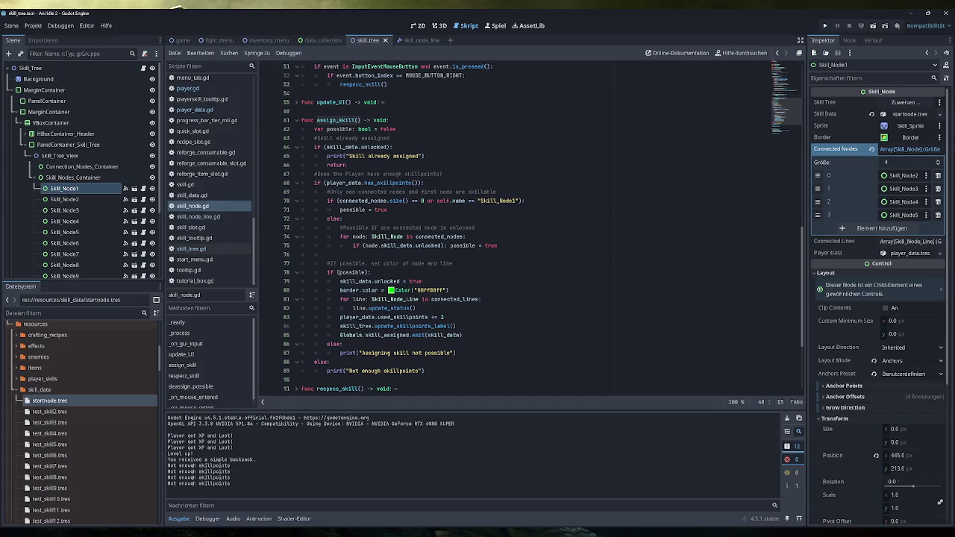
drag(519, 200, 437, 200)
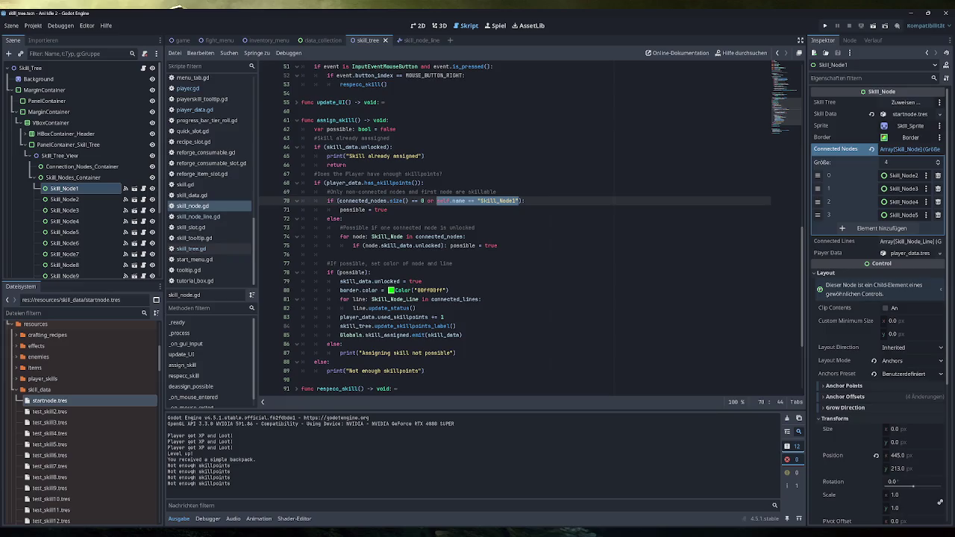
Search the project for Globals.skill_assigned and view its connection in player.gd
drag(463, 335, 340, 335)
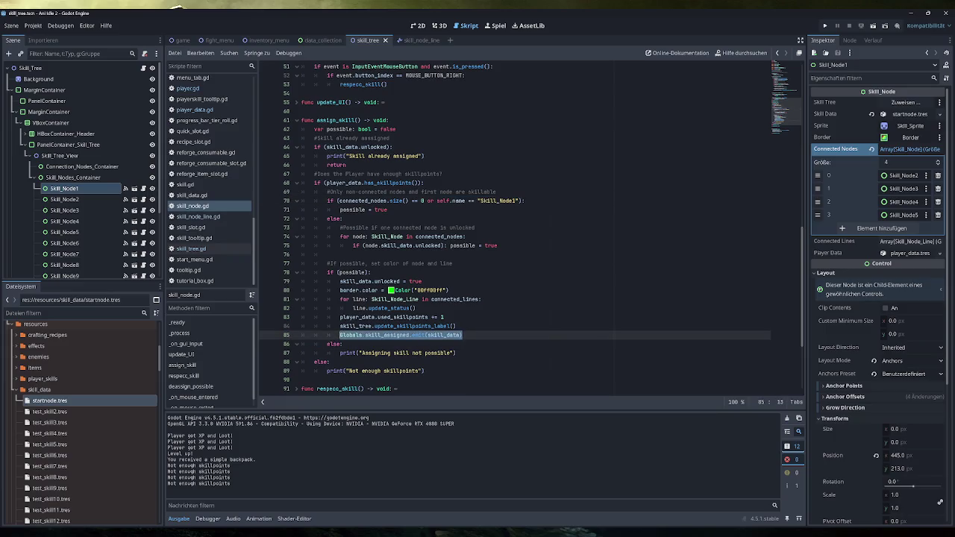
double_click(387, 335)
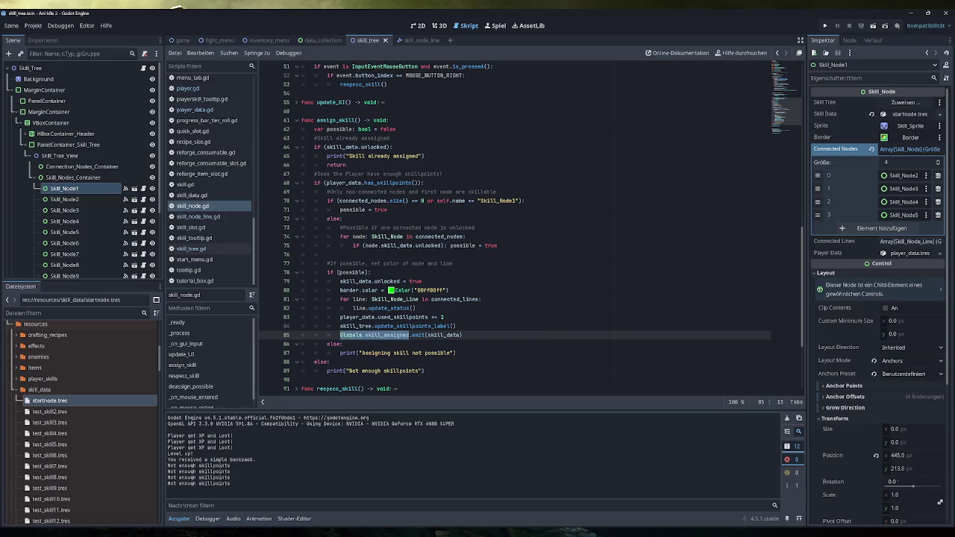
key(ctrl+shift+f)
click(460, 316)
click(312, 466)
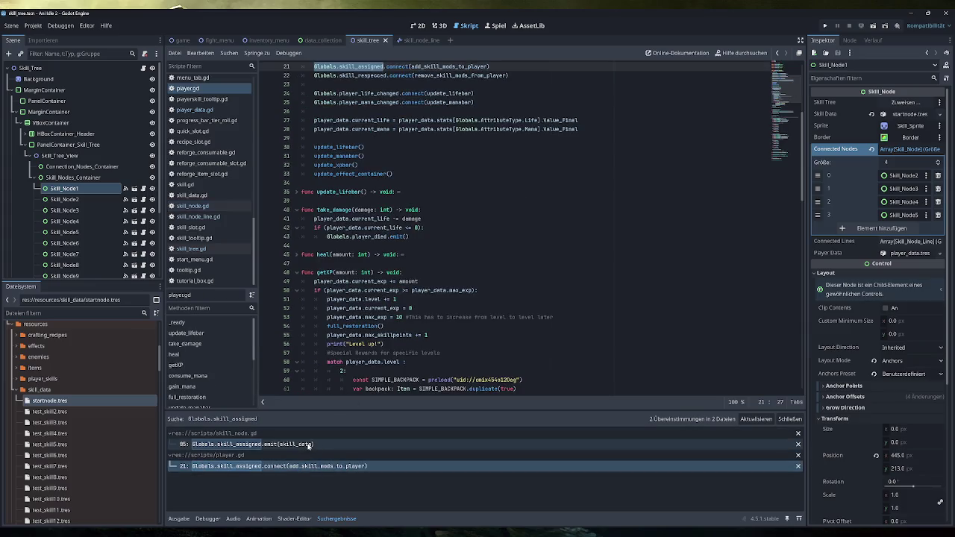
click(310, 444)
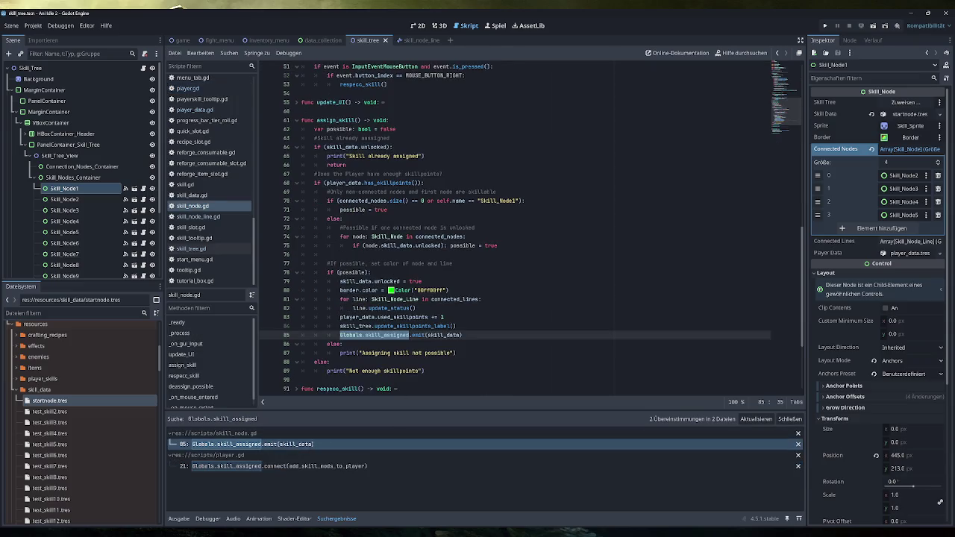
Append the comment '#Add skill Node to player' to the skill_assigned emit on line 85
click(463, 335)
text(#)
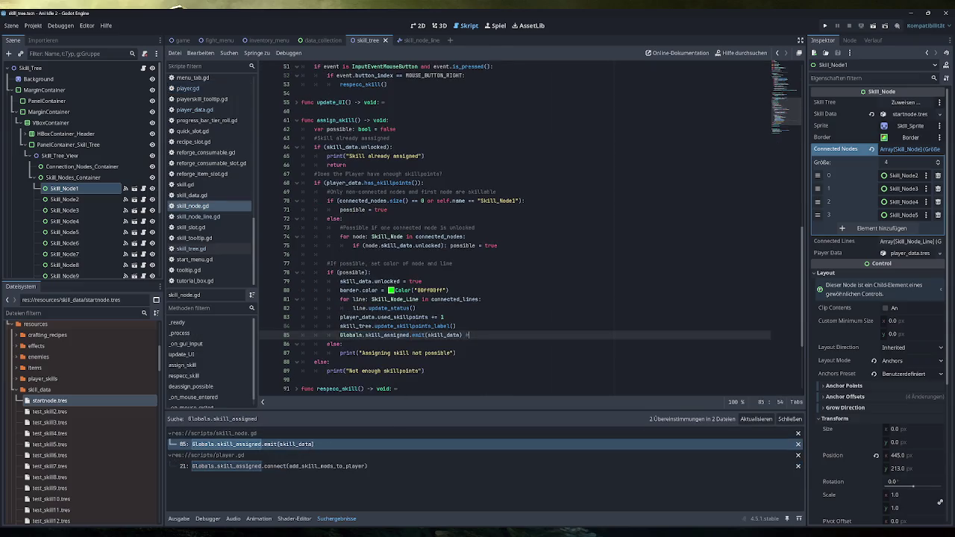
text(Add skill Node to player)
click(455, 326)
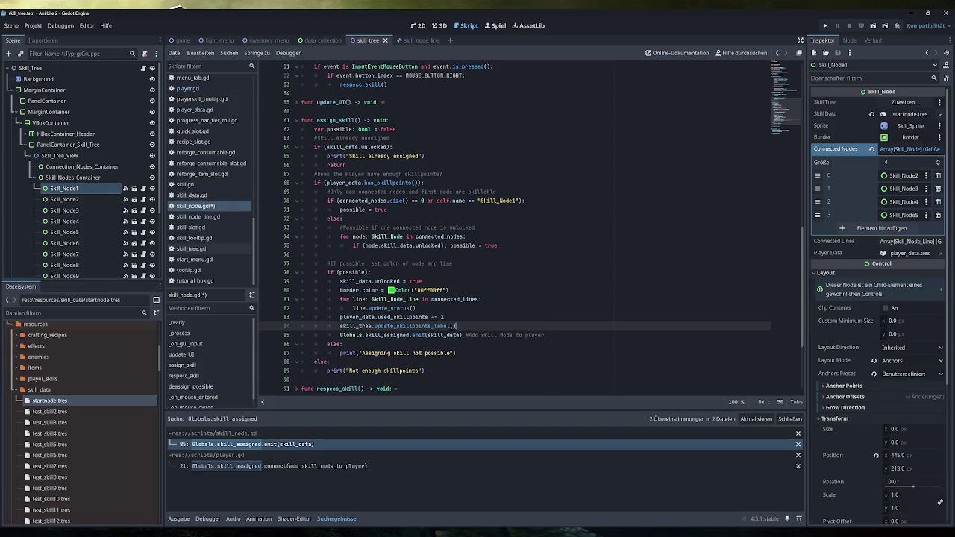
double_click(498, 201)
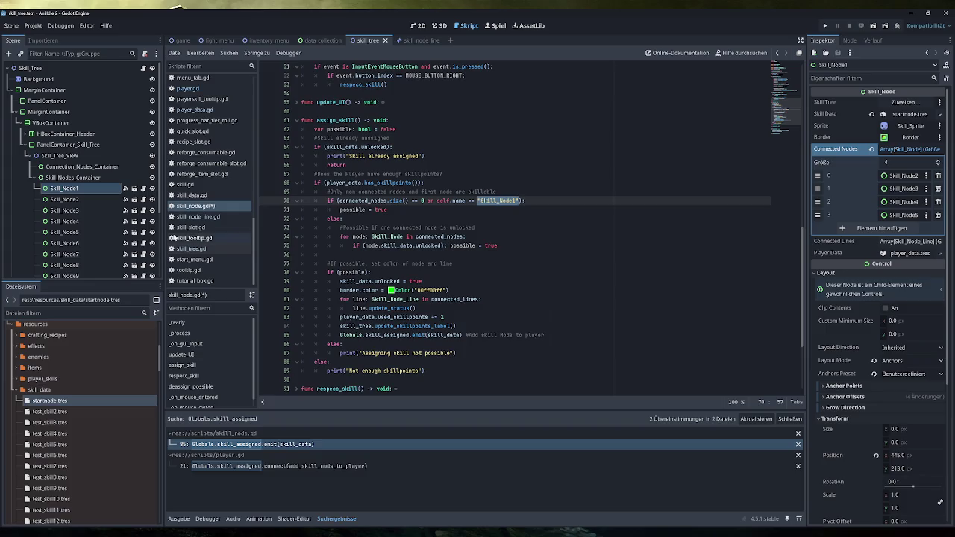
scroll(206, 152, up, 3)
scroll(207, 152, up, 10)
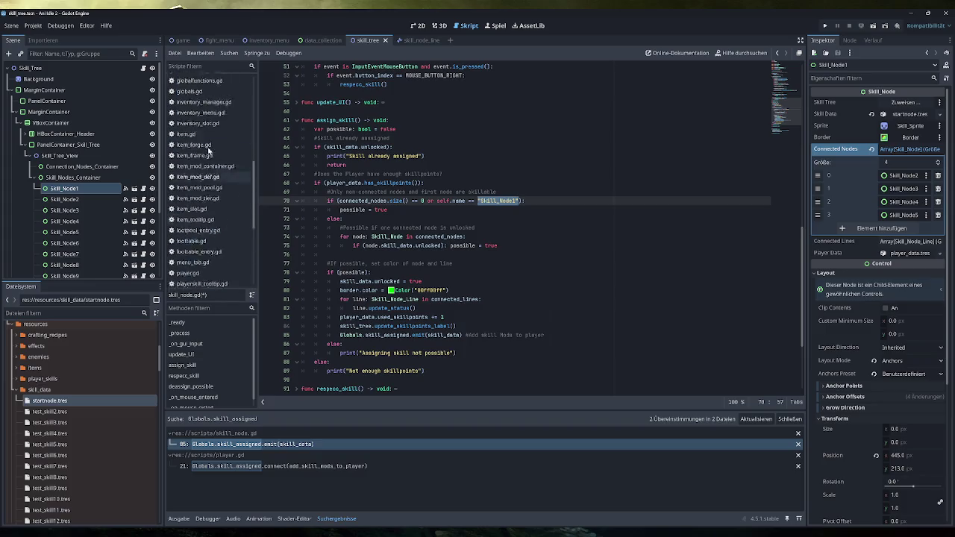
Open game.gd and review the level_up_orc2 function around line 683
click(207, 133)
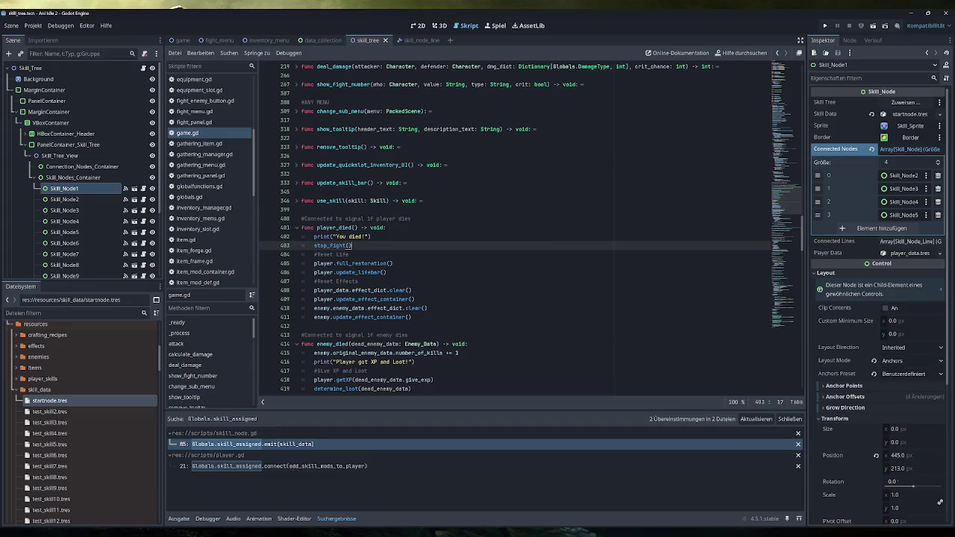
scroll(522, 224, down, 15)
scroll(522, 224, down, 8)
scroll(374, 361, down, 2)
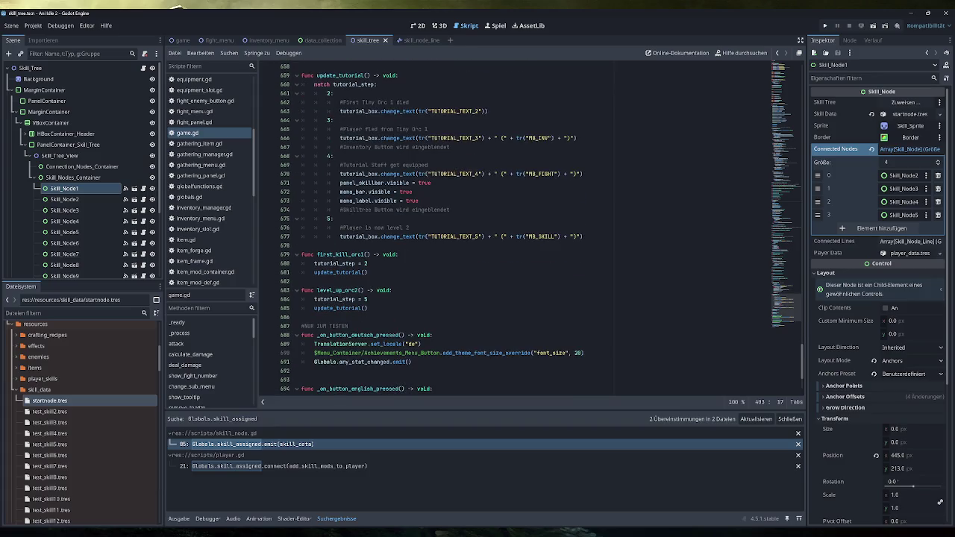
drag(368, 308, 302, 291)
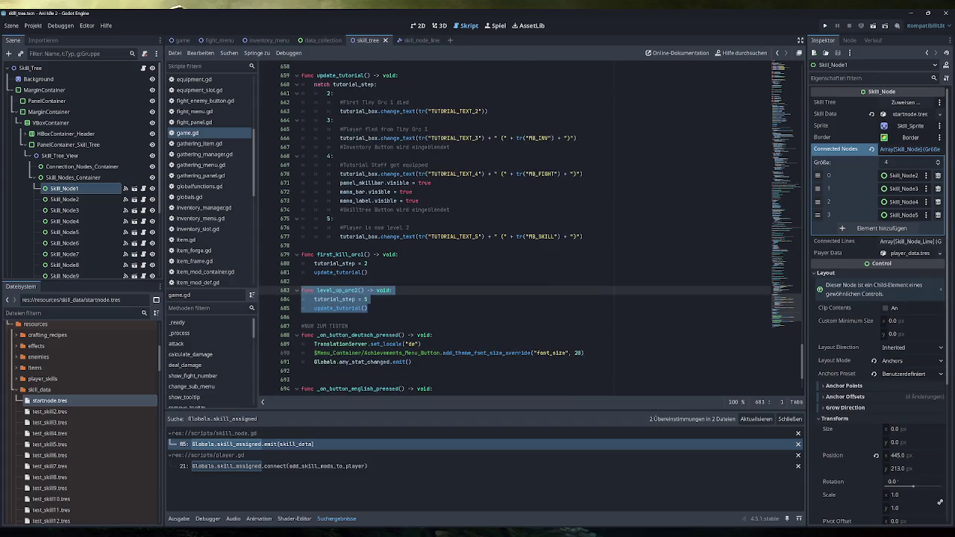
click(368, 308)
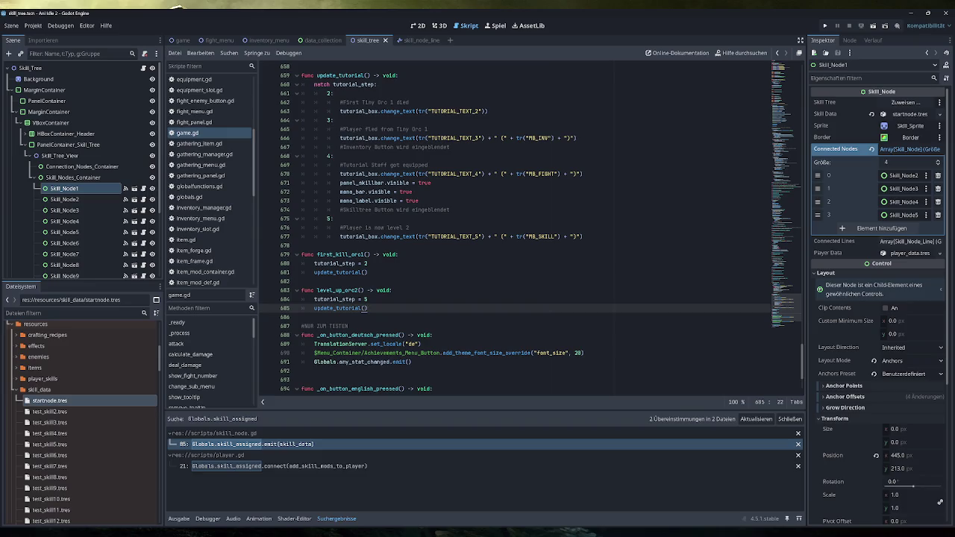
scroll(208, 229, down, 8)
scroll(208, 229, down, 3)
click(210, 206)
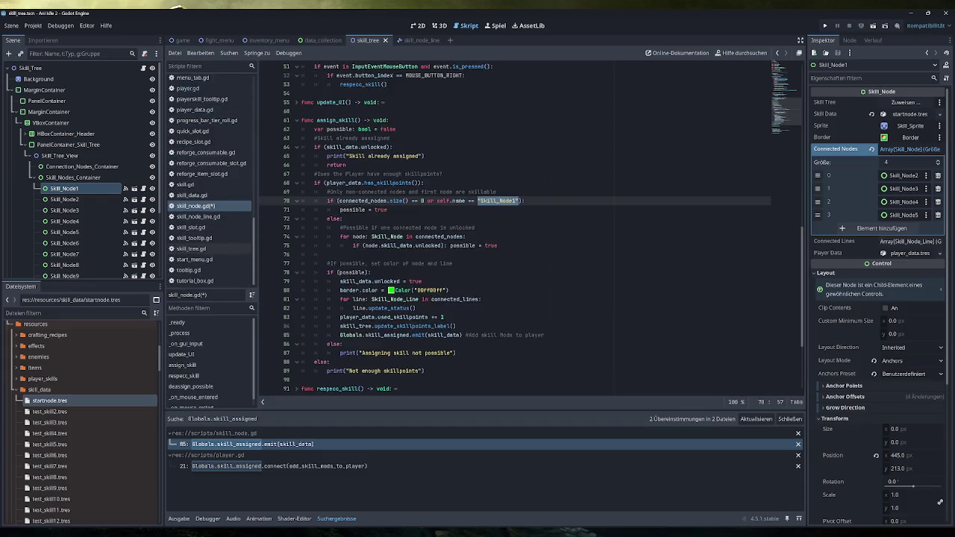
In globals.gd, duplicate the tutorial_orc2_level_up signal, rename it first_skill_node_assigned, and save
scroll(214, 232, up, 3)
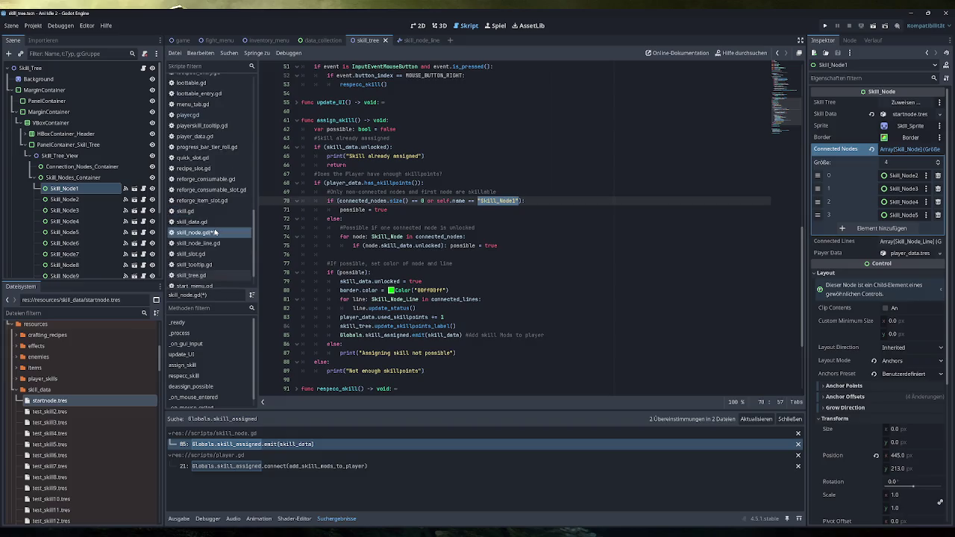
scroll(215, 224, up, 6)
scroll(216, 214, up, 3)
click(190, 197)
double_click(358, 289)
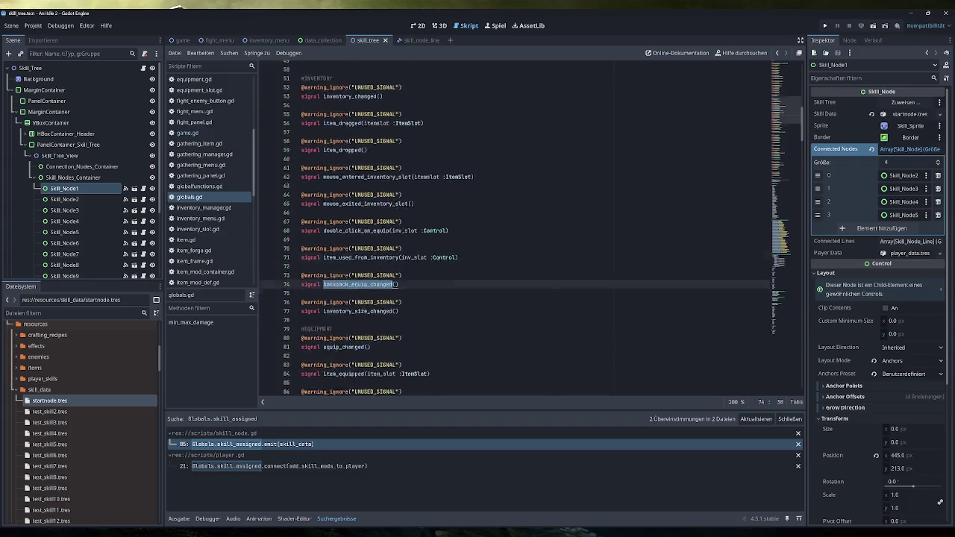
scroll(515, 228, down, 15)
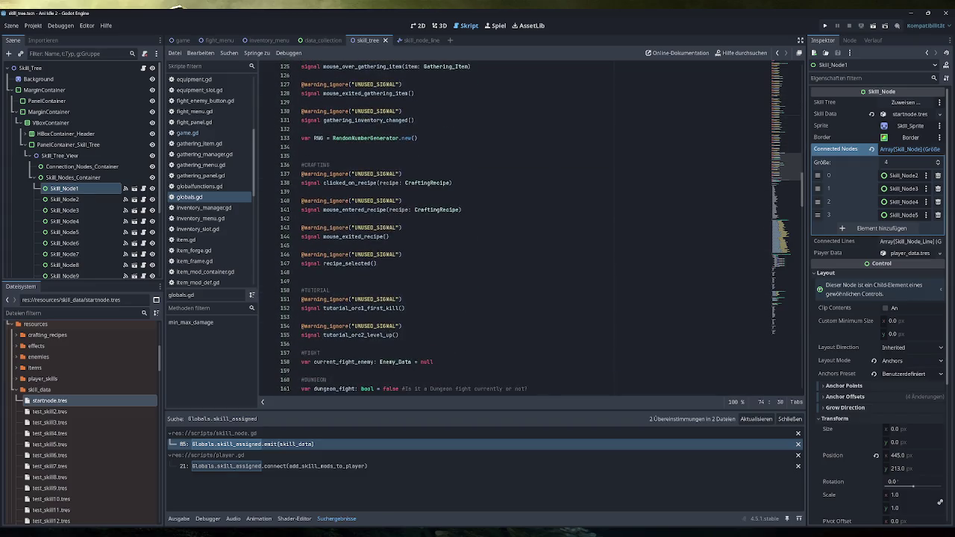
scroll(515, 228, down, 4)
drag(302, 219, 302, 237)
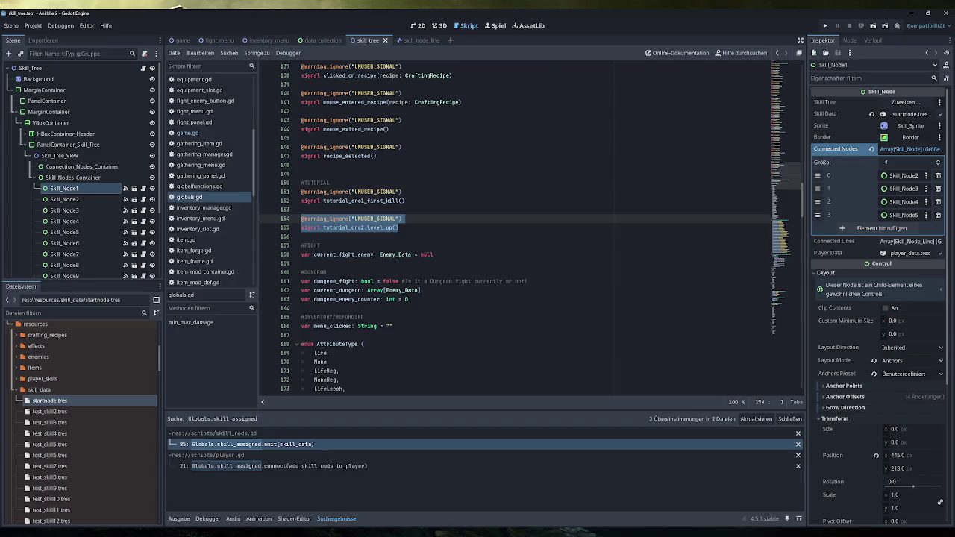
key(ctrl+shift+d)
double_click(358, 254)
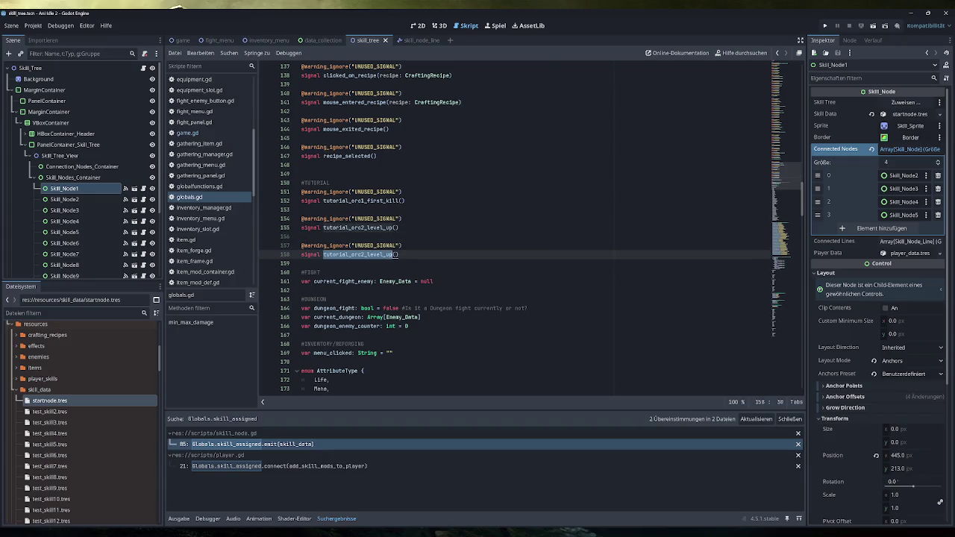
text(first)
text(_skill_n)
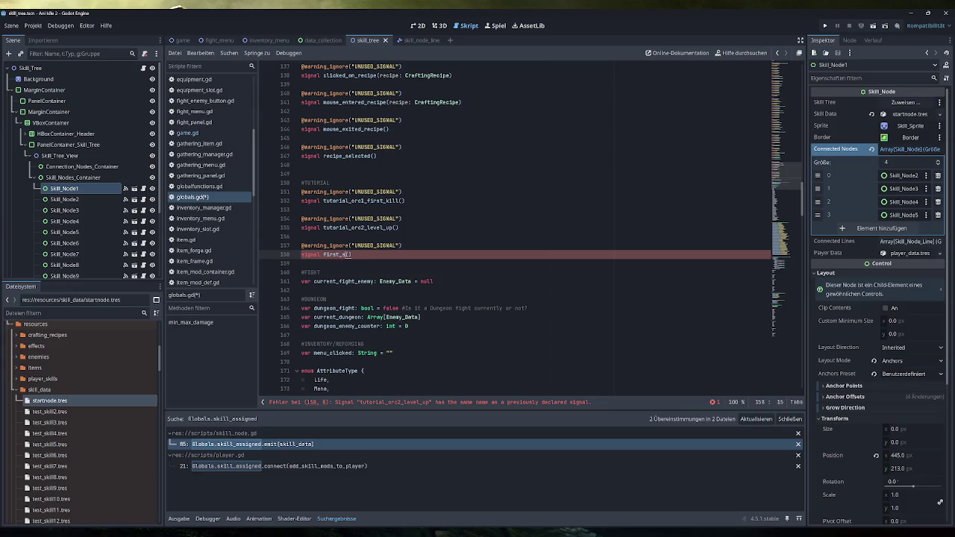
text(ode_assigned)
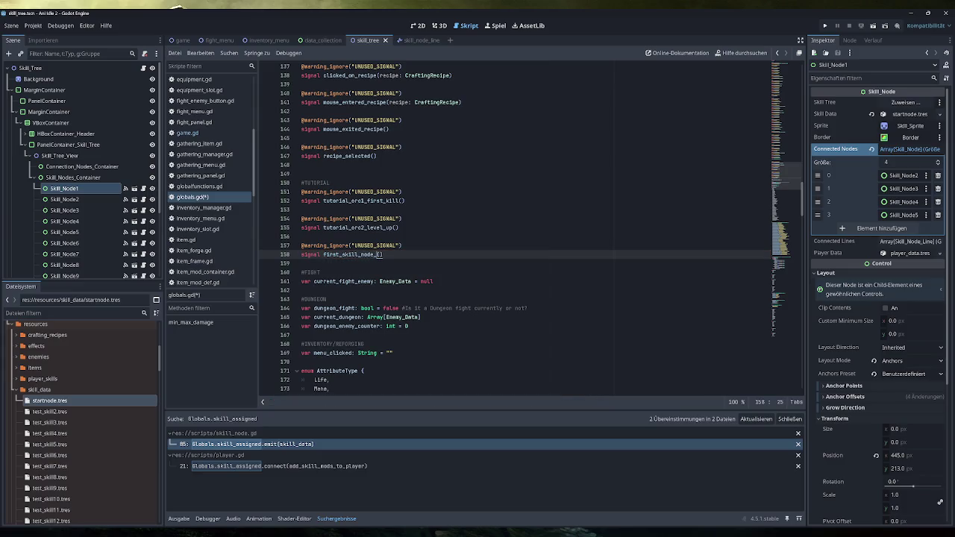
key(ctrl+s)
Select the new signal name and switch back to skill_node.gd
key(ctrl+shift+Left)
key(ctrl+shift+Left)
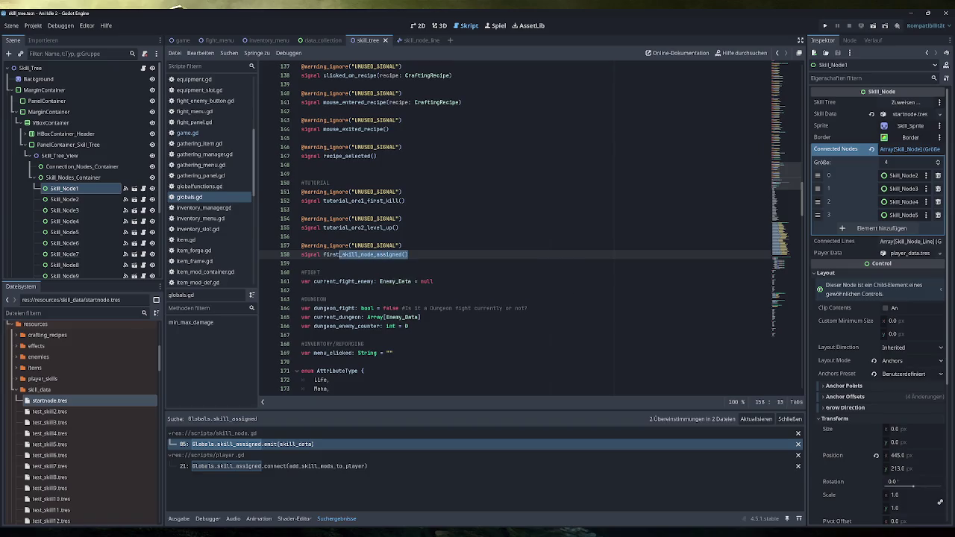
scroll(213, 217, down, 5)
click(209, 269)
click(210, 260)
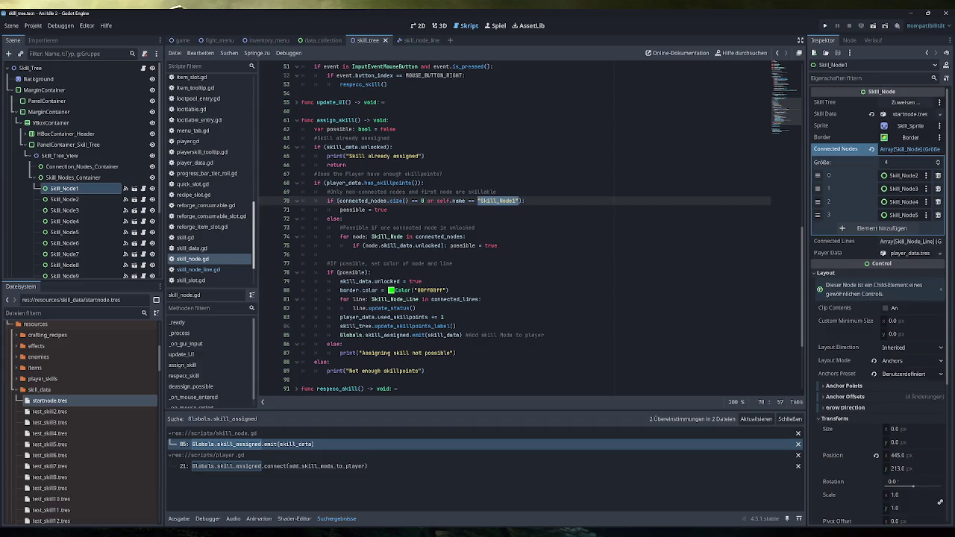
Add 'Globals.first_skill_node_assigned.emit()' below the skill_assigned emit and copy the signal name
click(545, 335)
key(Return)
text(Globals.first_skill_node_assigned())
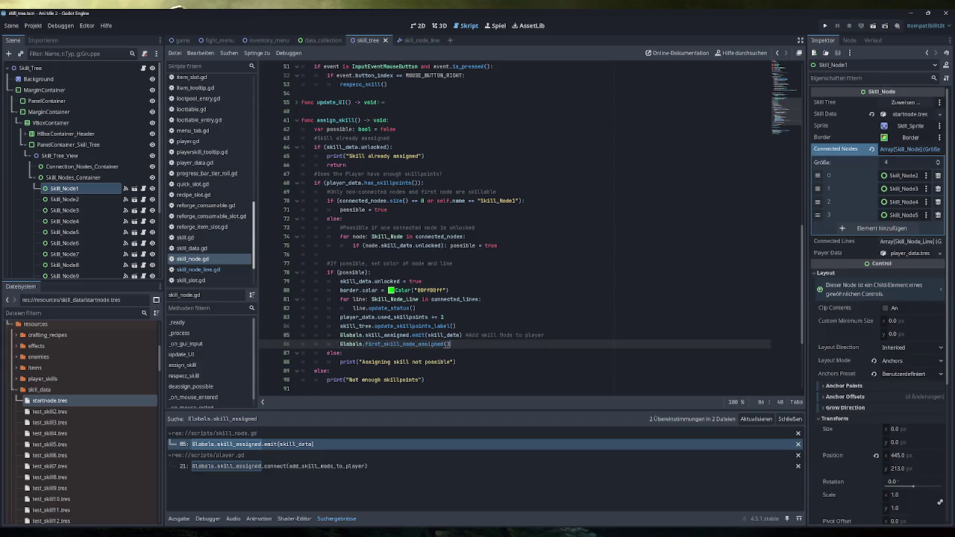
key(BackSpace)
key(BackSpace)
text(.emit())
drag(445, 344, 340, 344)
key(ctrl+c)
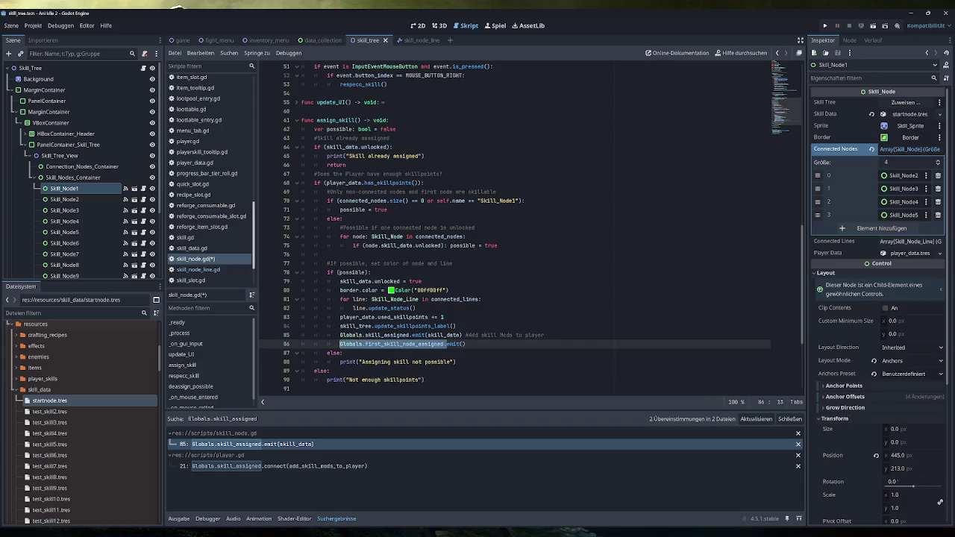
In game.gd's _ready, paste the signal name on a new line after the last connection
scroll(228, 133, up, 6)
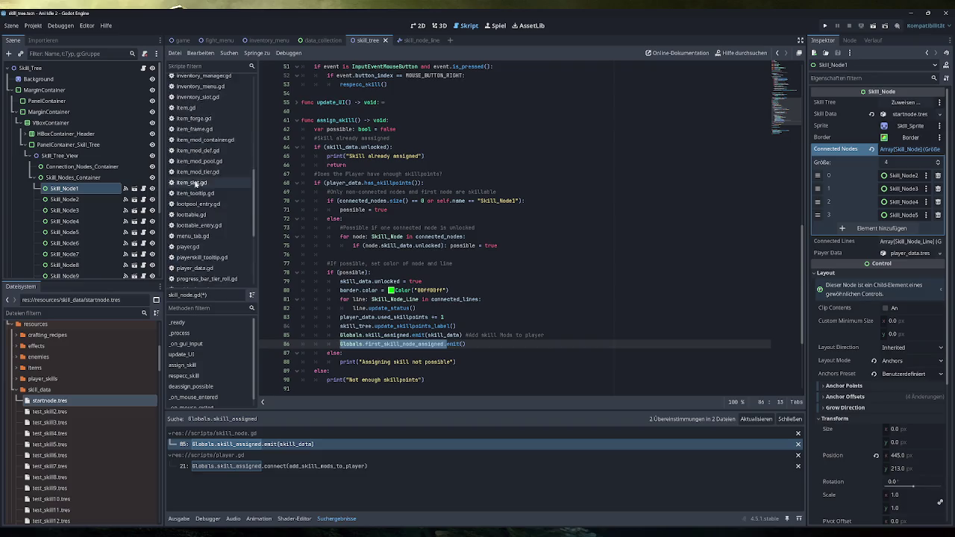
click(196, 81)
mouse_move(803, 381)
mouse_down()
mouse_move(803, 89)
mouse_move(803, 103)
mouse_up()
click(482, 260)
key(Return)
key(ctrl+v)
Connect first_skill_node_assigned to skill_node_1_assigned and start 'func skill_node_1_assigned() -> void' on line 688
text(.connect()
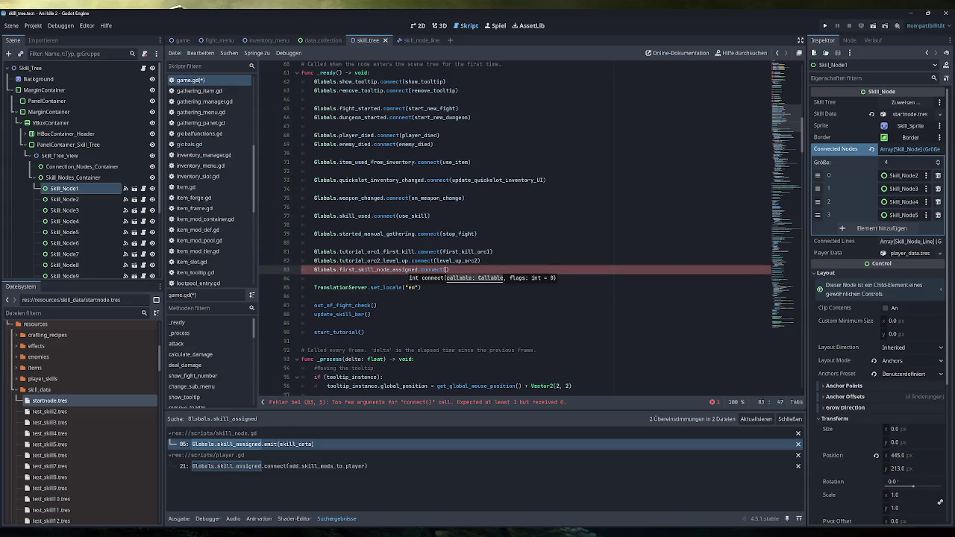
text(skill)
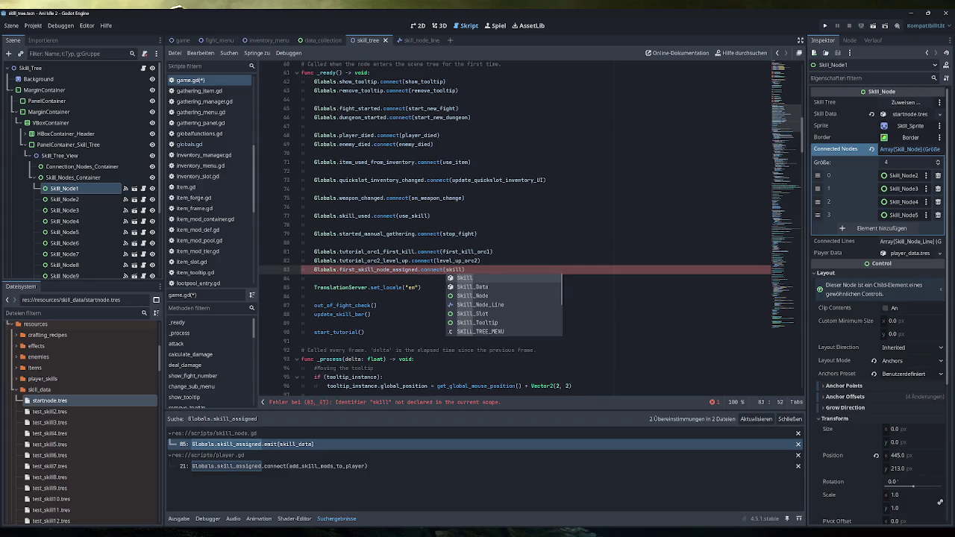
text(_node_1_as)
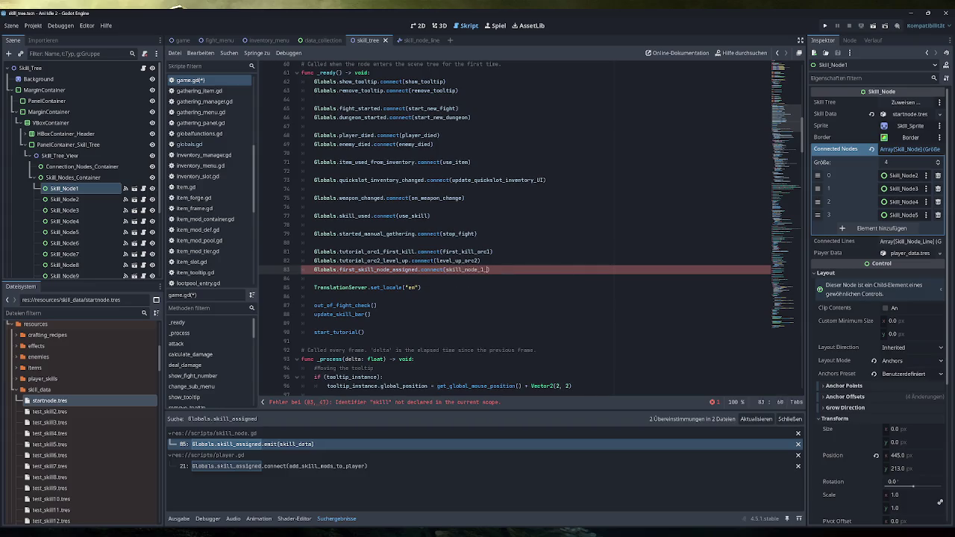
text(signed)
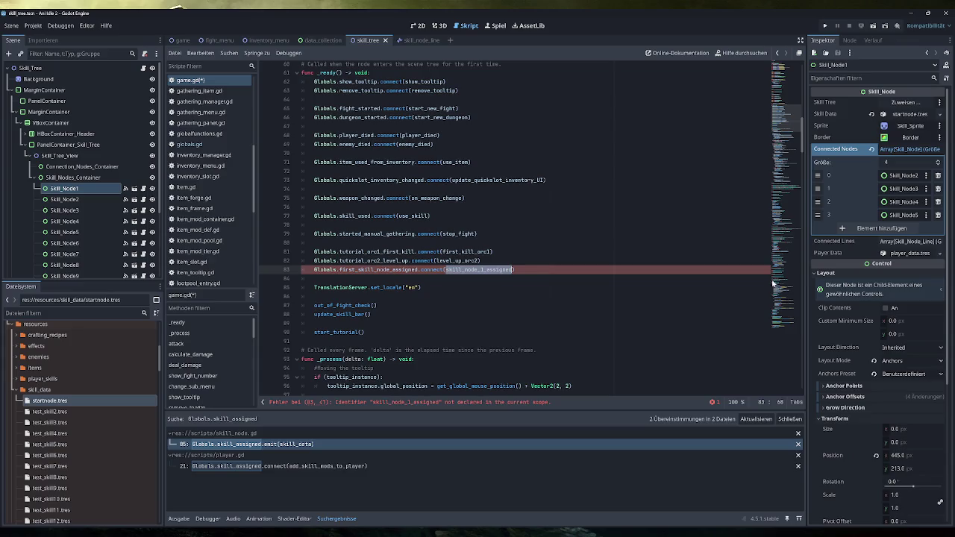
scroll(515, 231, down, 20)
scroll(522, 224, down, 1)
click(301, 281)
key(Return)
text(func )
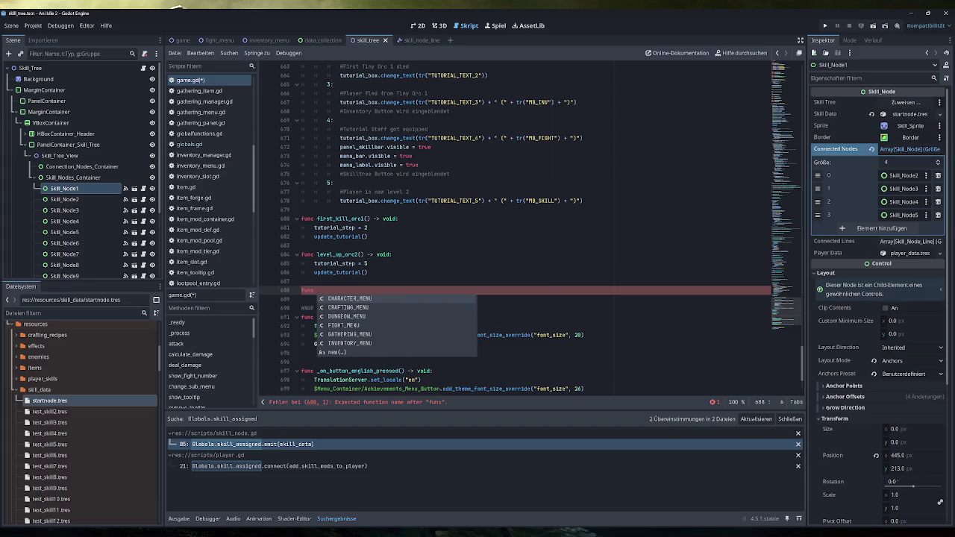
text(skill_node_1_assigned() -)
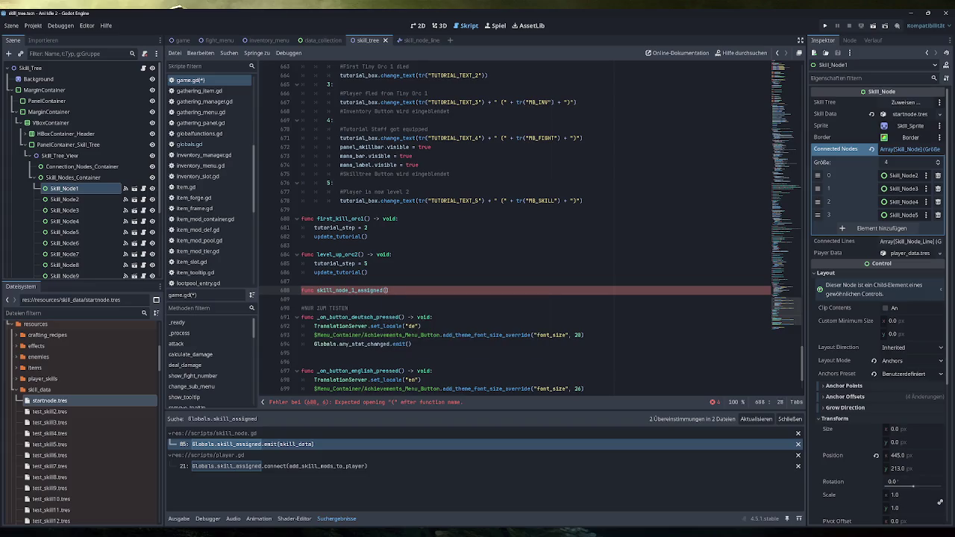
text(> voi)
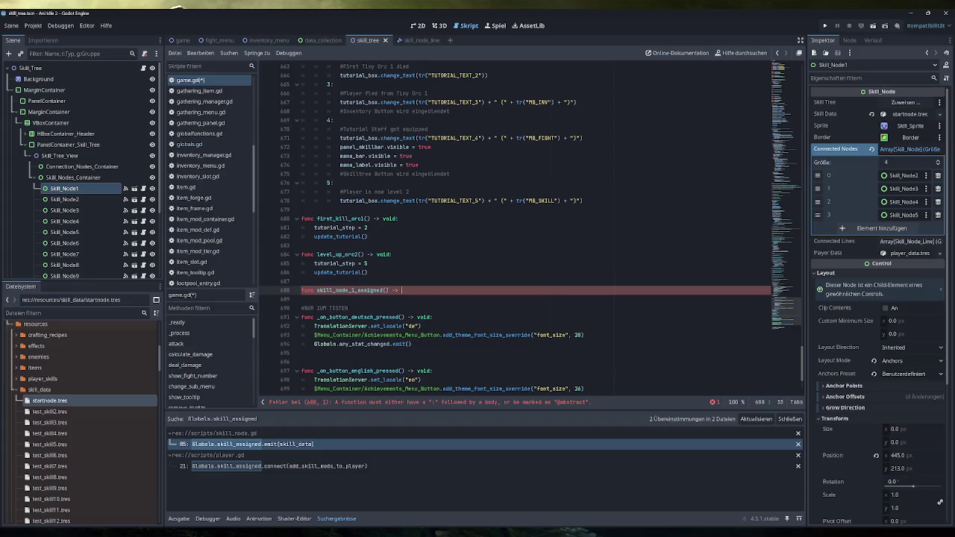
Finish the skill_node_1_assigned declaration with a colon and check the tutorial plan
key(BackSpace)
text(:)
key(Return)
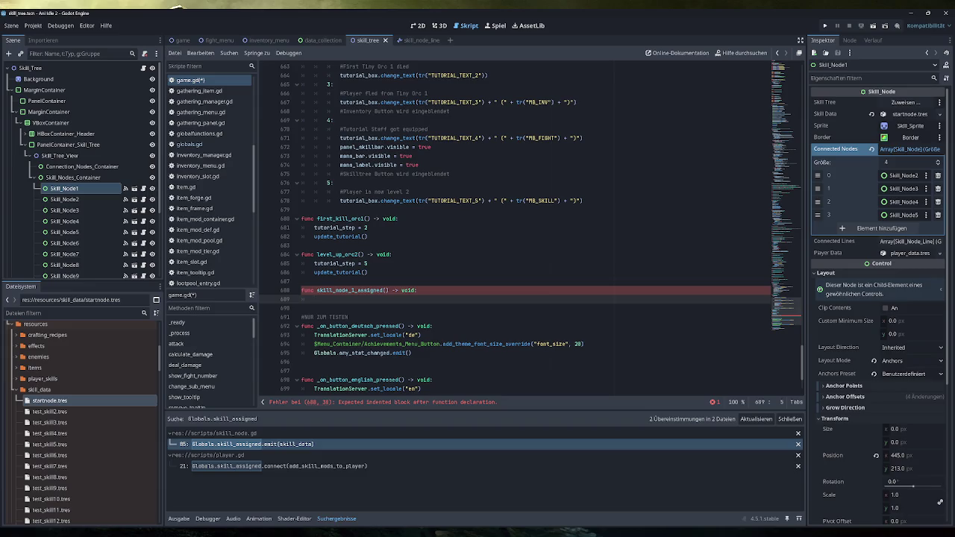
scroll(531, 227, up, 1)
key(alt+Tab)
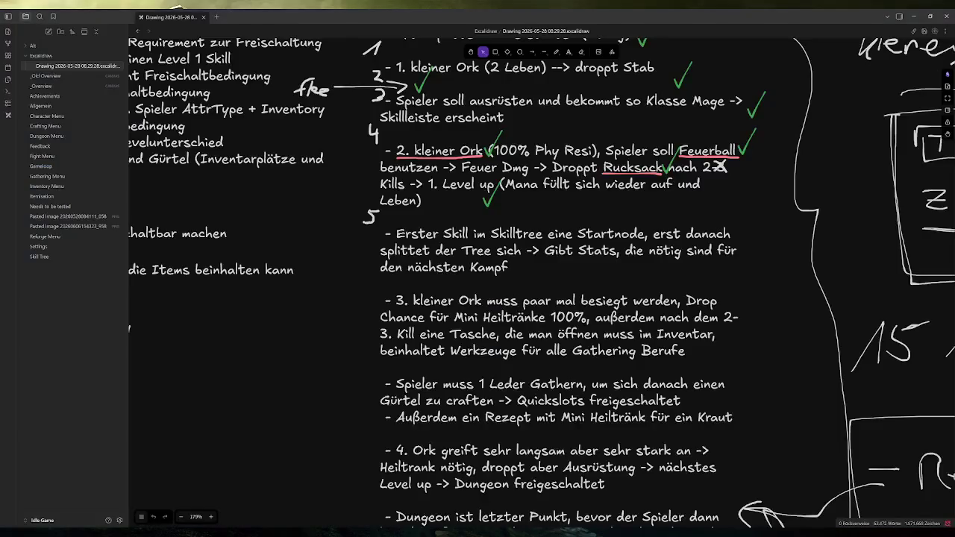
key(alt+Tab)
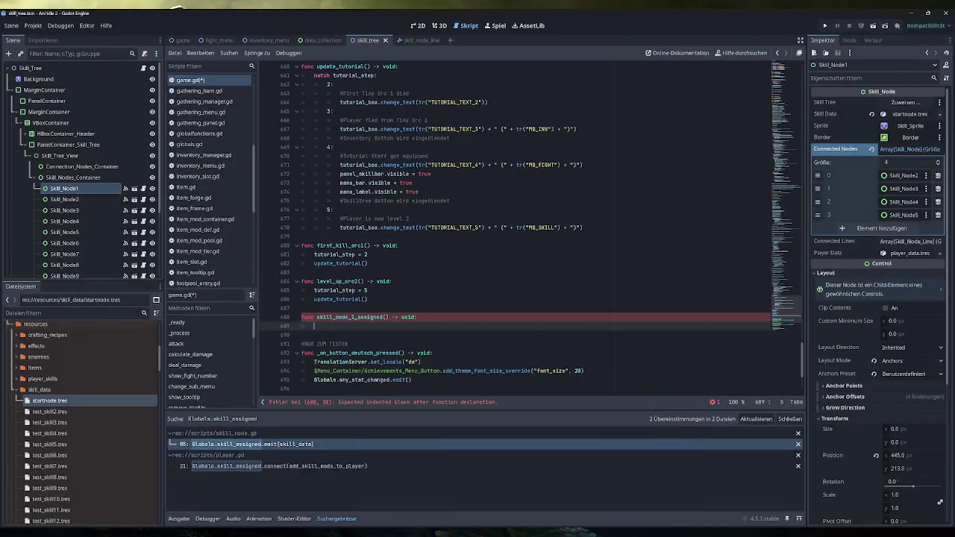
Copy level_up_orc2's two tutorial lines into the new function, changing the step to max(tutorial_step, 6)
drag(368, 299, 313, 291)
key(ctrl+c)
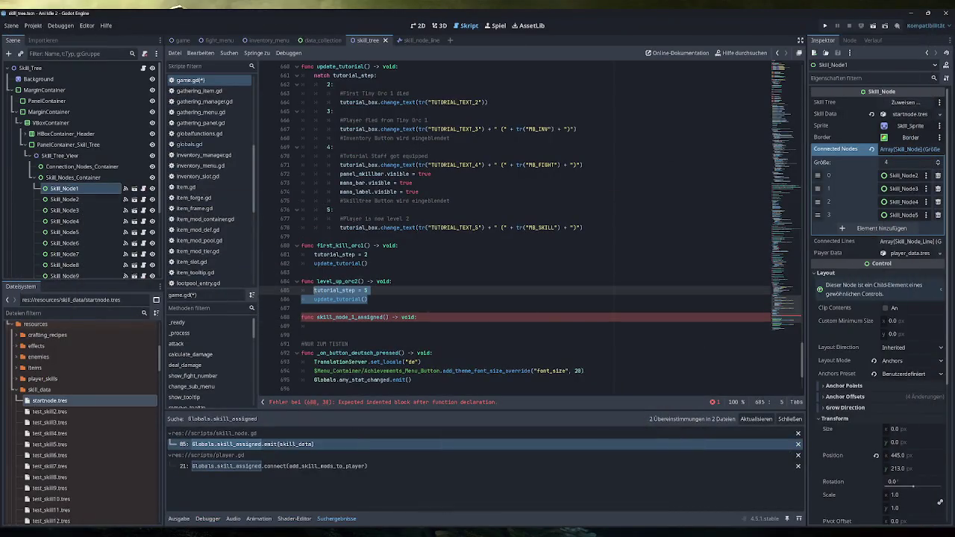
click(314, 326)
key(ctrl+v)
click(368, 326)
key(BackSpace)
text(6)
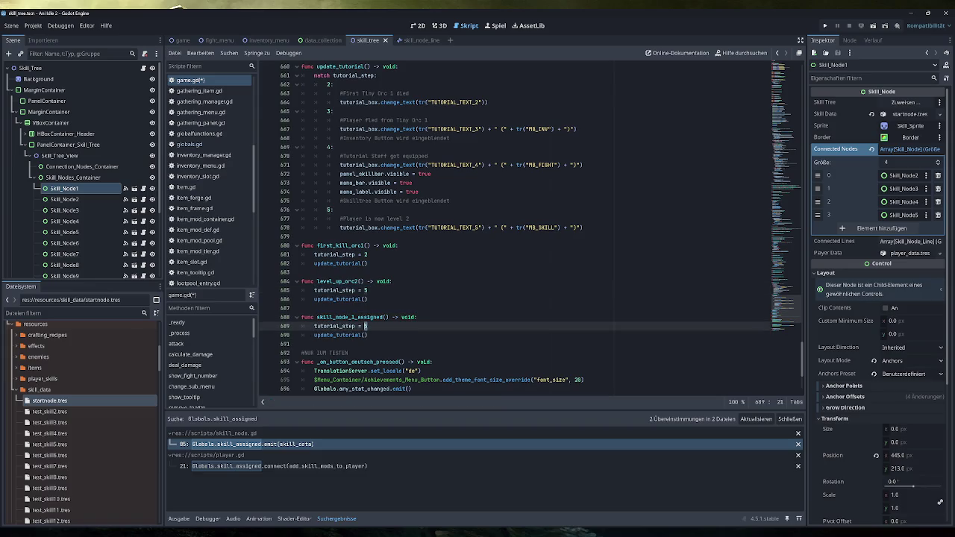
text(max()
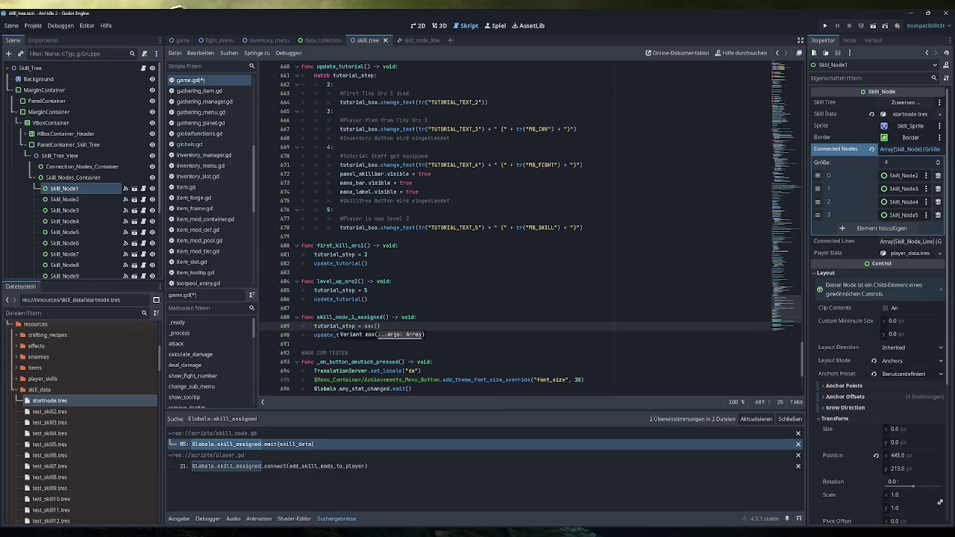
text(tutorial_step, 6)
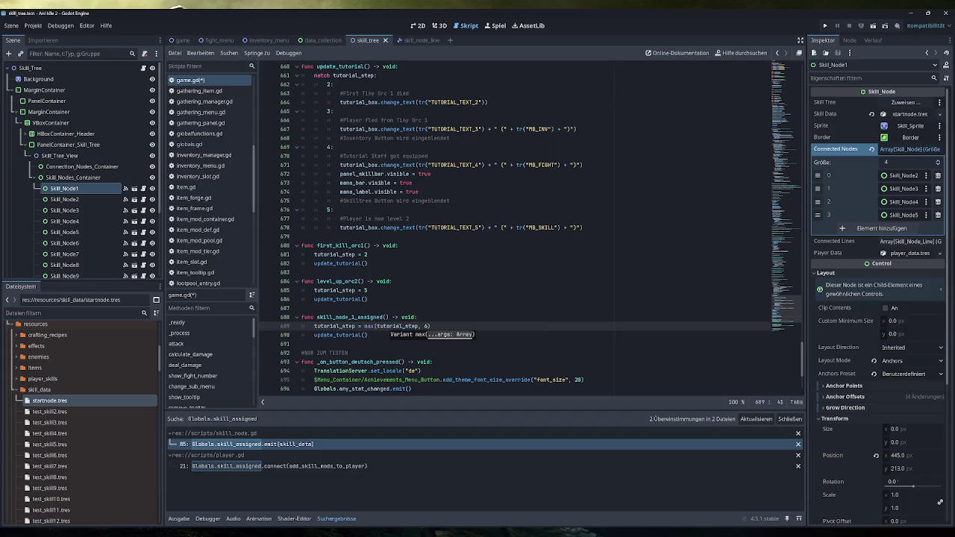
text())
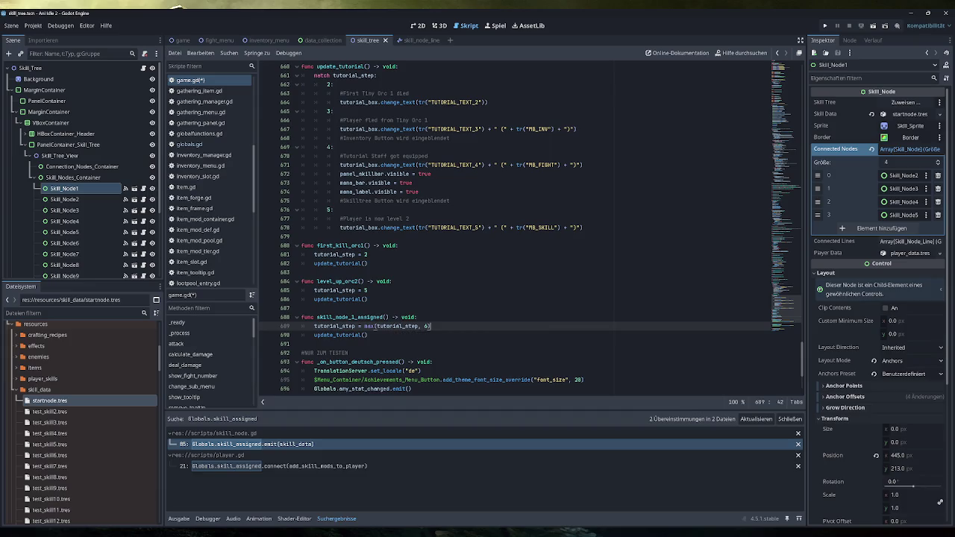
key(ctrl+shift+Left)
key(ctrl+shift+Left)
key(ctrl+shift+Left)
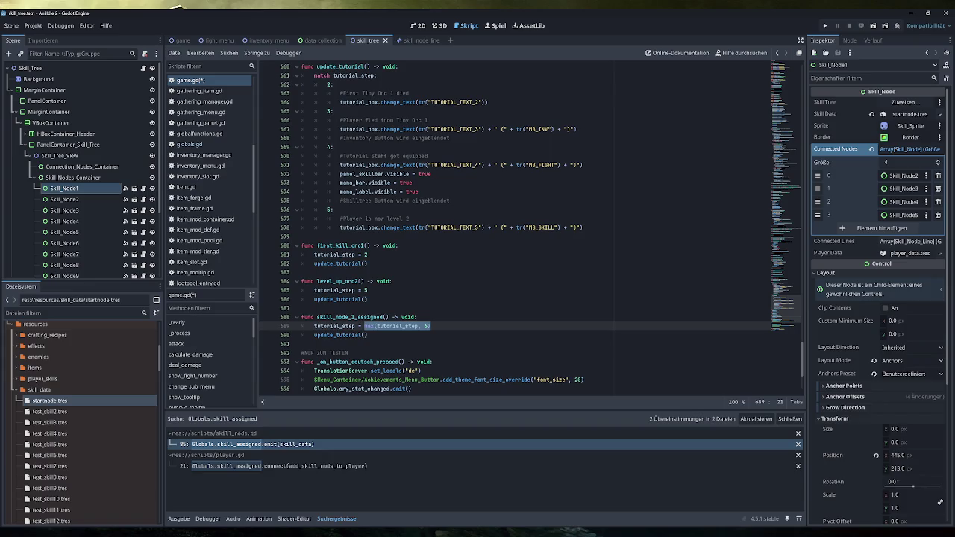
click(427, 326)
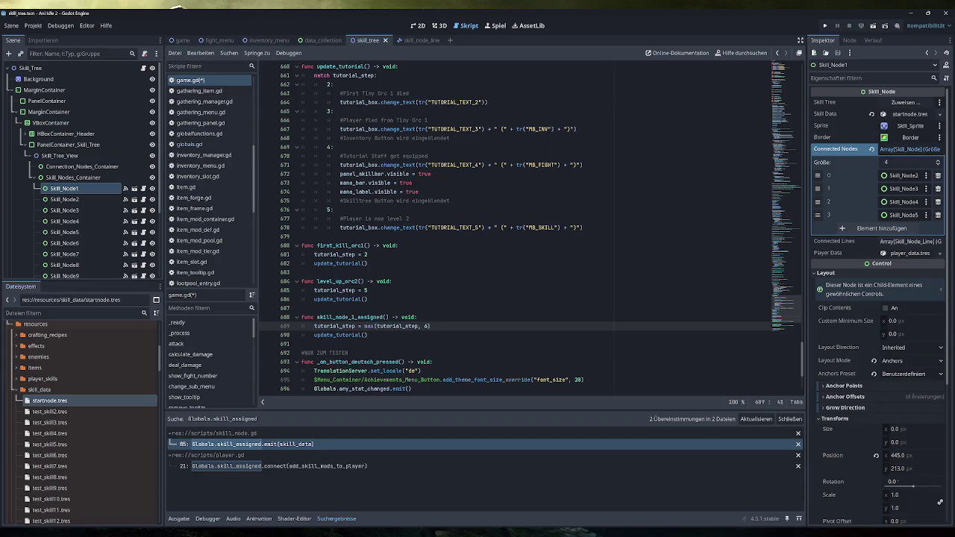
double_click(398, 326)
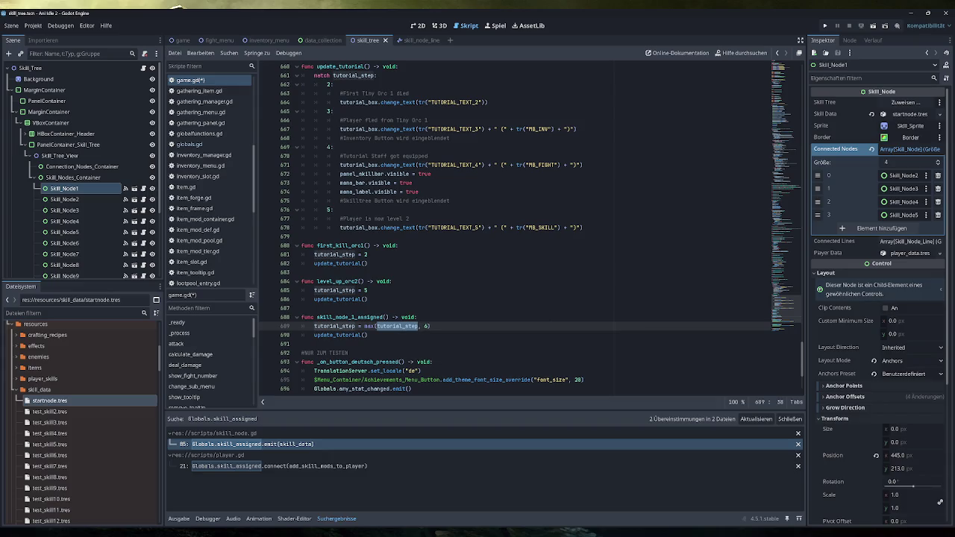
click(368, 335)
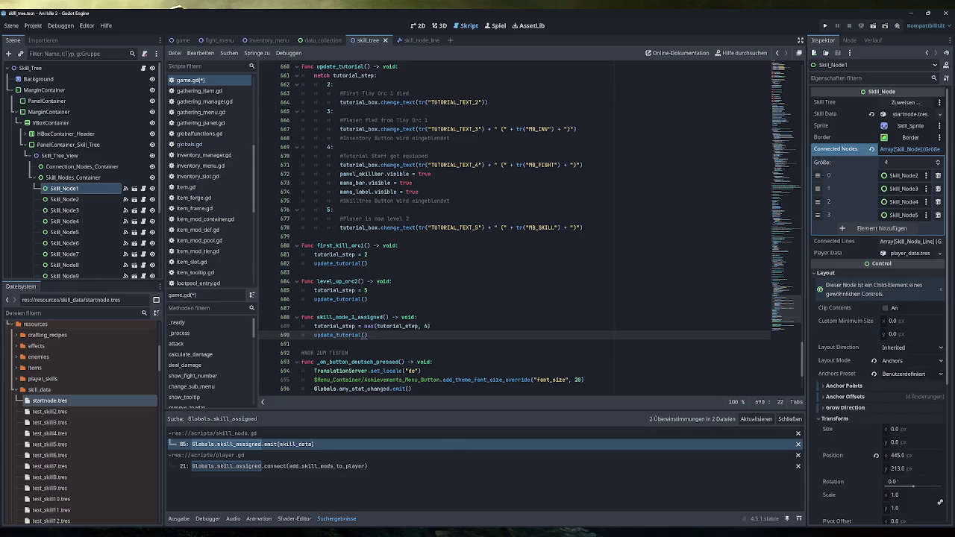
click(217, 496)
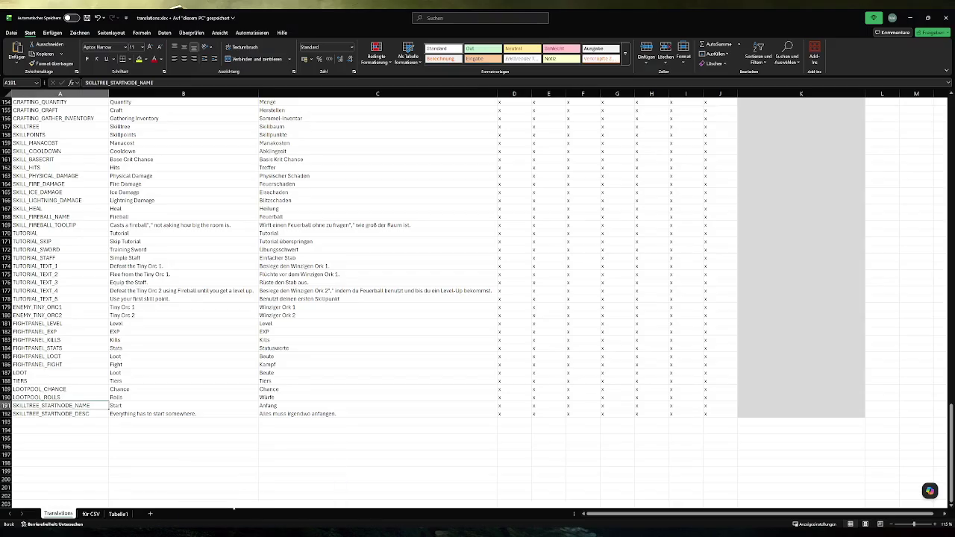
Insert a row above ENEMY_TINY_ORC1 and fill TUTORIAL_TEXT_6 down from TUTORIAL_TEXT_5
click(6, 306)
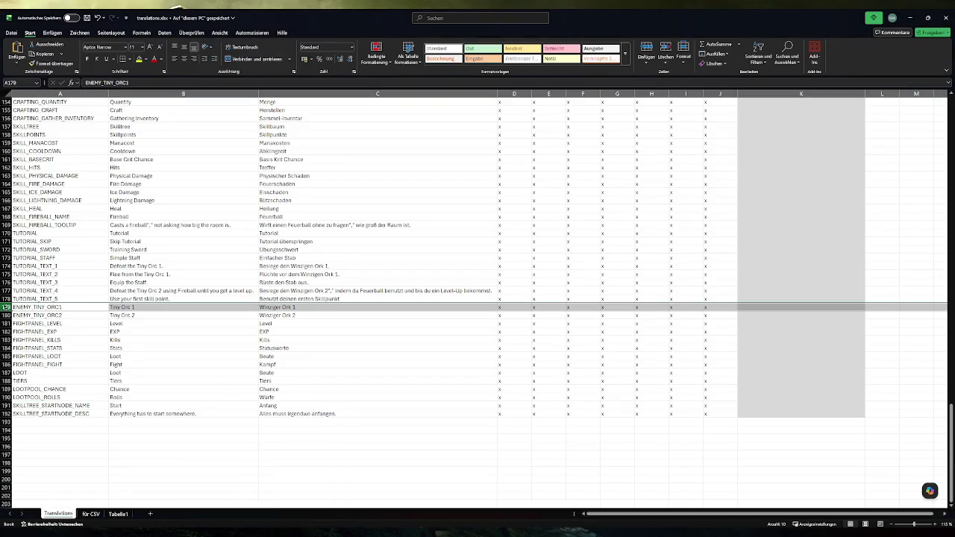
key(ctrl+plus)
click(59, 298)
drag(109, 303, 107, 308)
key(alt+Tab)
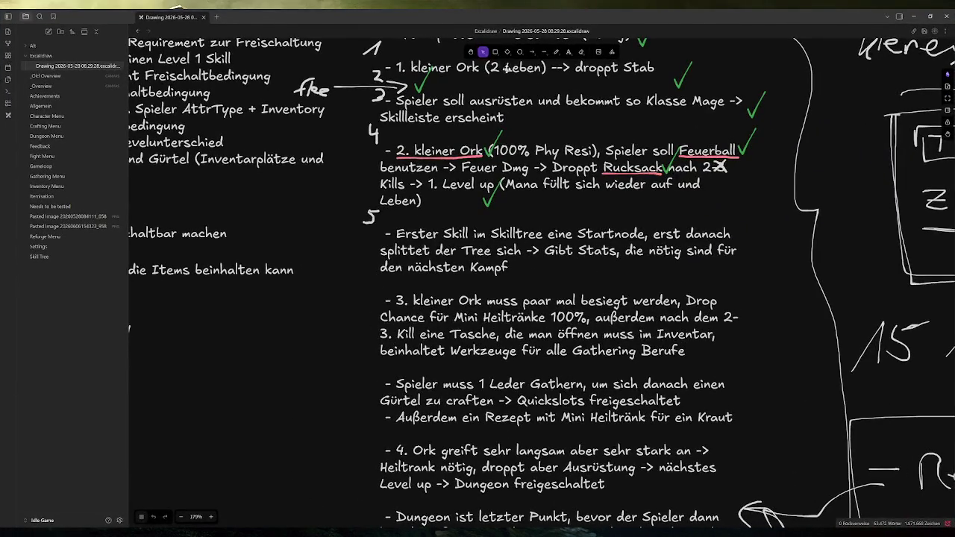
Handwrite a 6 with the freedraw pen beside the '3. kleiner Ork' note
click(557, 51)
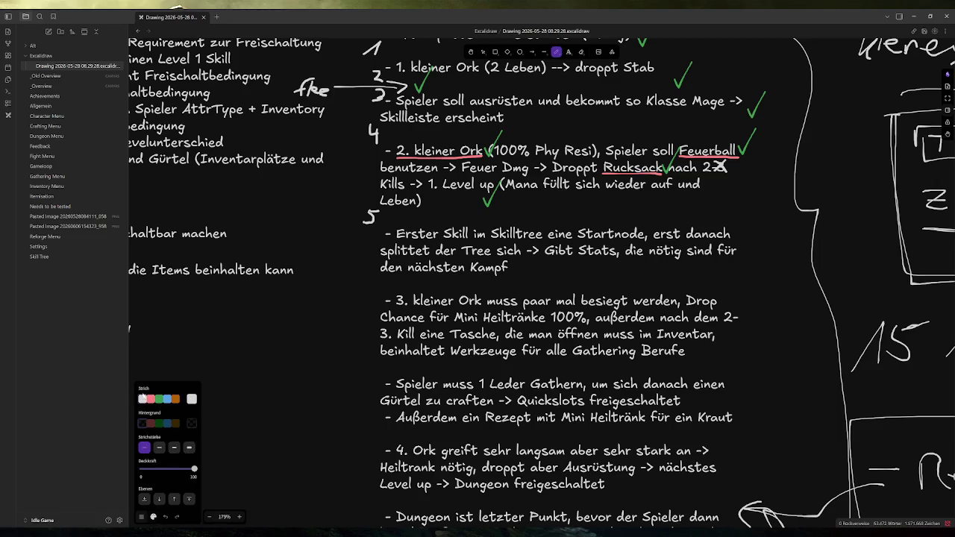
drag(372, 273, 364, 285)
Paste the 'Defeat the Tiny Orc' sentence into TUTORIAL_TEXT_6's English cell and change its orc number
mouse_move(262, 533)
click(220, 496)
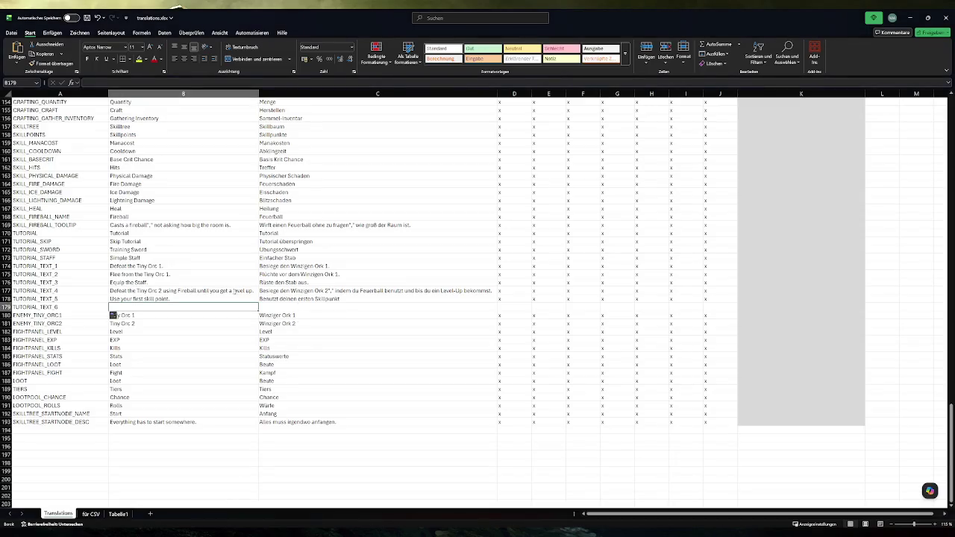
click(182, 291)
key(Up)
key(Up)
key(Up)
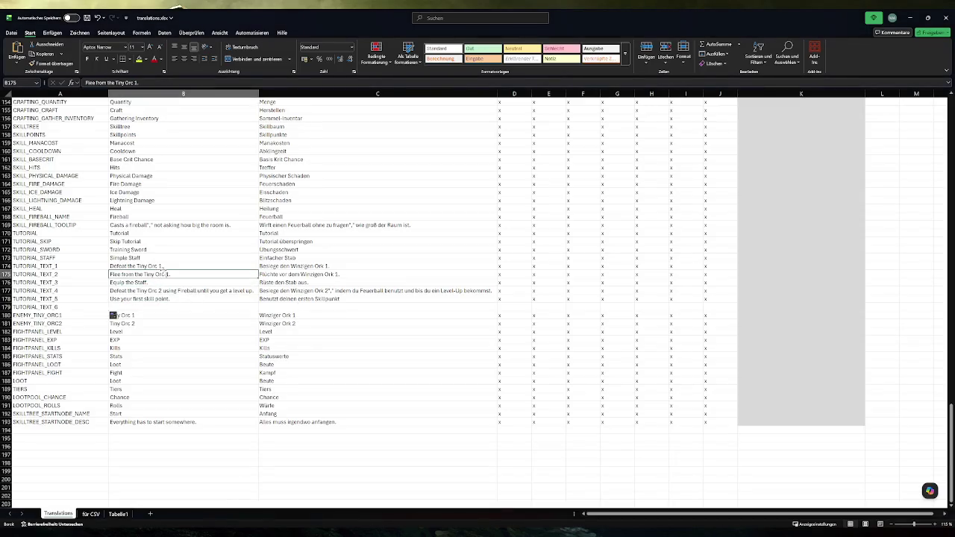
click(165, 306)
key(ctrl+v)
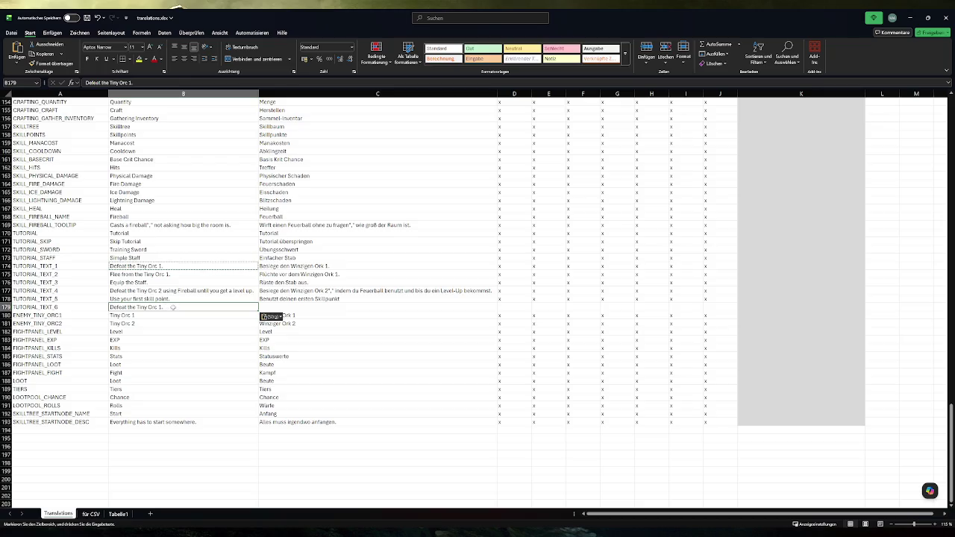
key(F2)
key(BackSpace)
key(BackSpace)
text(4)
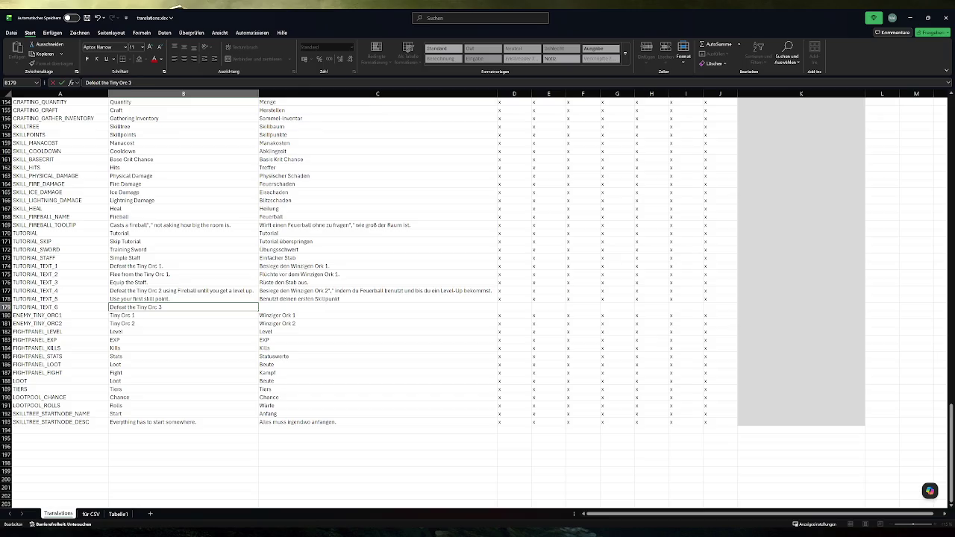
text(.)
Copy the German Tiny Orc sentence into TUTORIAL_TEXT_6's German cell, renumbered to Ork 3
click(299, 266)
key(ctrl+c)
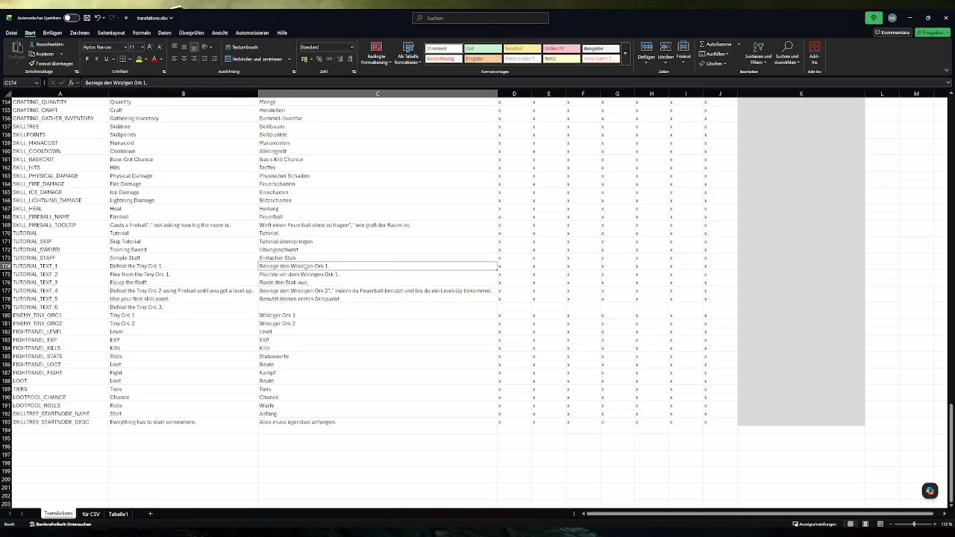
click(299, 306)
key(ctrl+v)
double_click(325, 307)
key(BackSpace)
text(4)
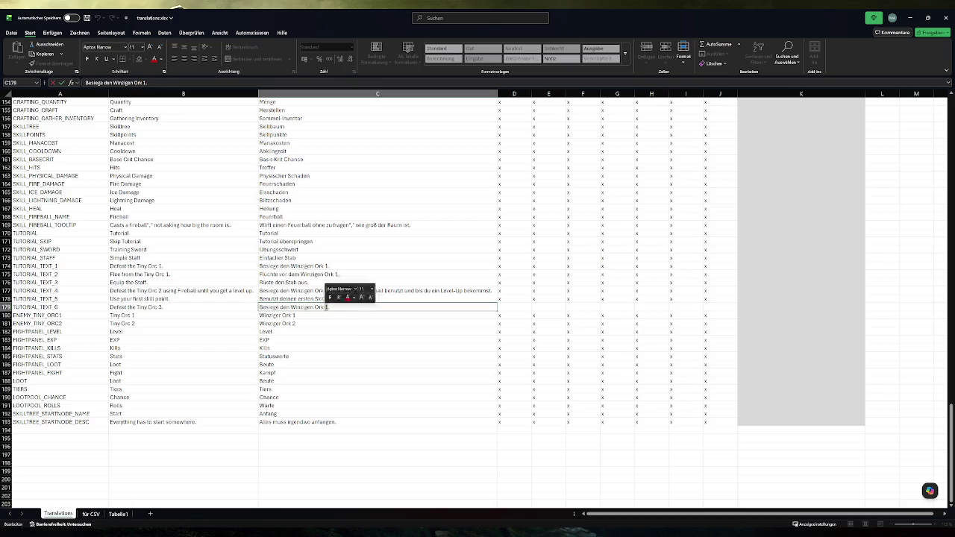
click(361, 333)
double_click(322, 307)
double_click(326, 307)
text(3)
click(548, 315)
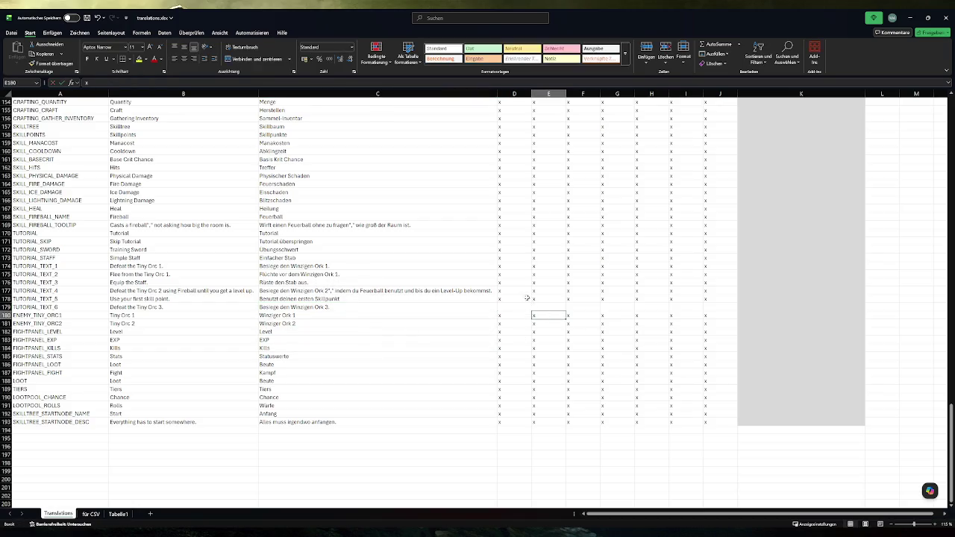
Copy the row above's x marks into D179 through J179
click(515, 298)
key(ctrl+c)
drag(515, 308, 718, 307)
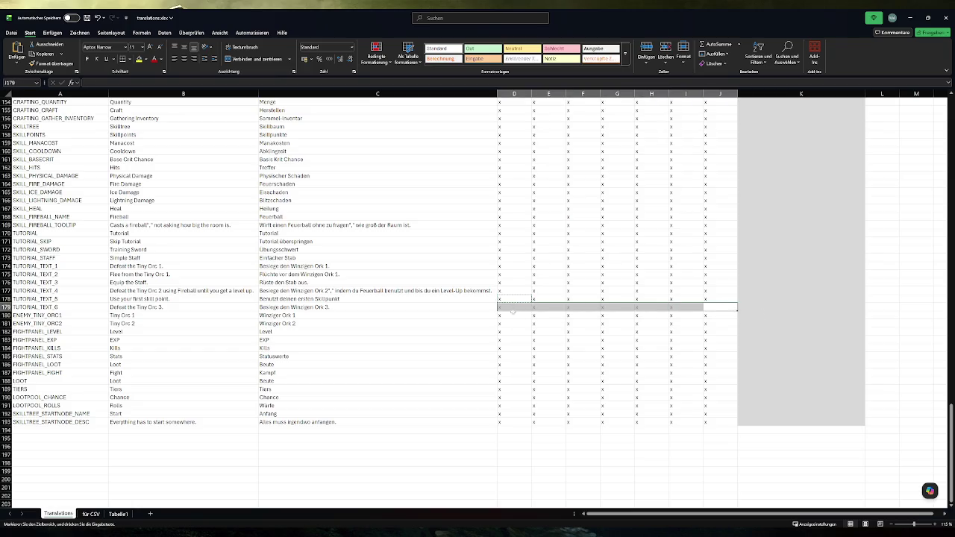
key(Return)
click(400, 351)
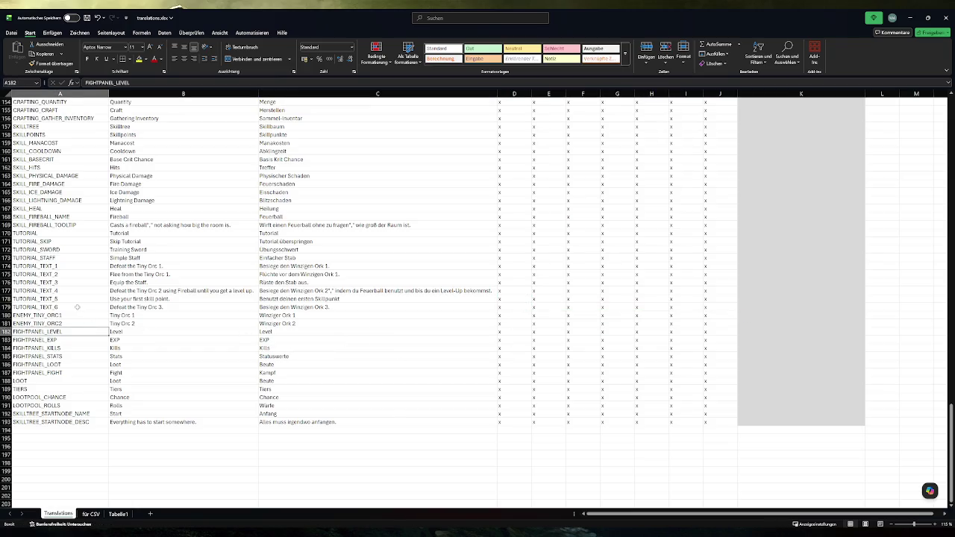
Insert a row after ENEMY_TINY_ORC2 and fill ENEMY_TINY_ORC3, Tiny Orc 3, Winziger Ork 3 and x marks
click(6, 331)
key(ctrl+plus)
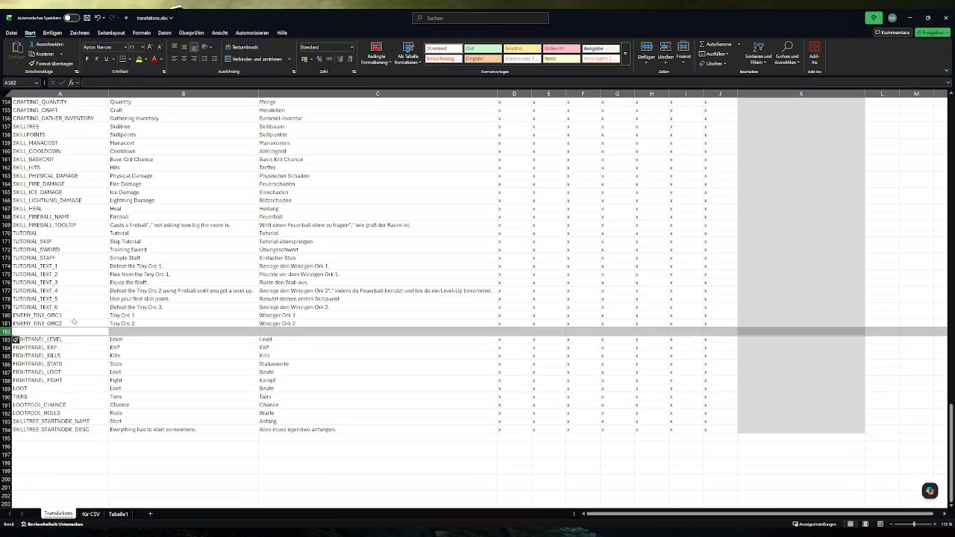
click(80, 324)
drag(108, 328, 108, 334)
click(157, 324)
drag(257, 328, 258, 334)
click(422, 325)
drag(498, 327, 498, 334)
click(515, 324)
key(ctrl+shift+Right)
drag(738, 327, 738, 335)
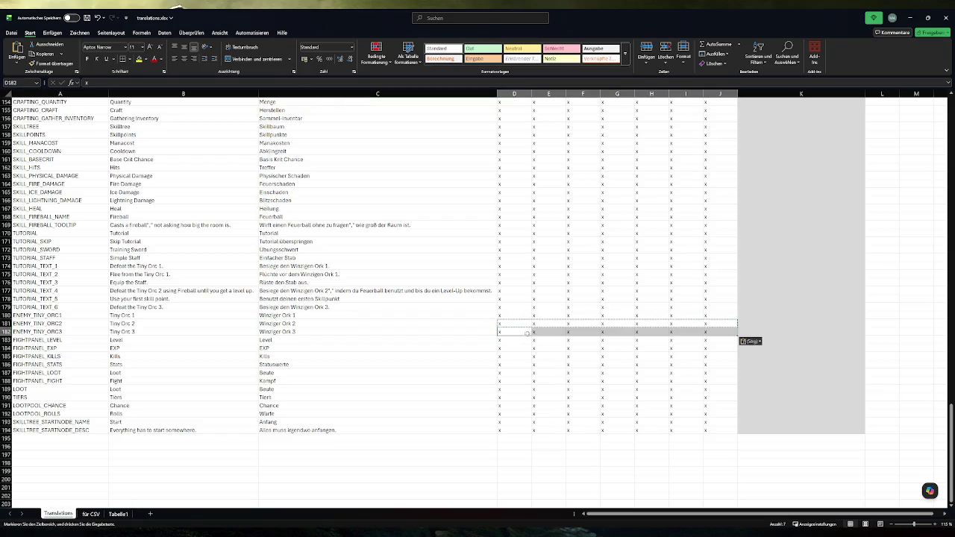
click(178, 325)
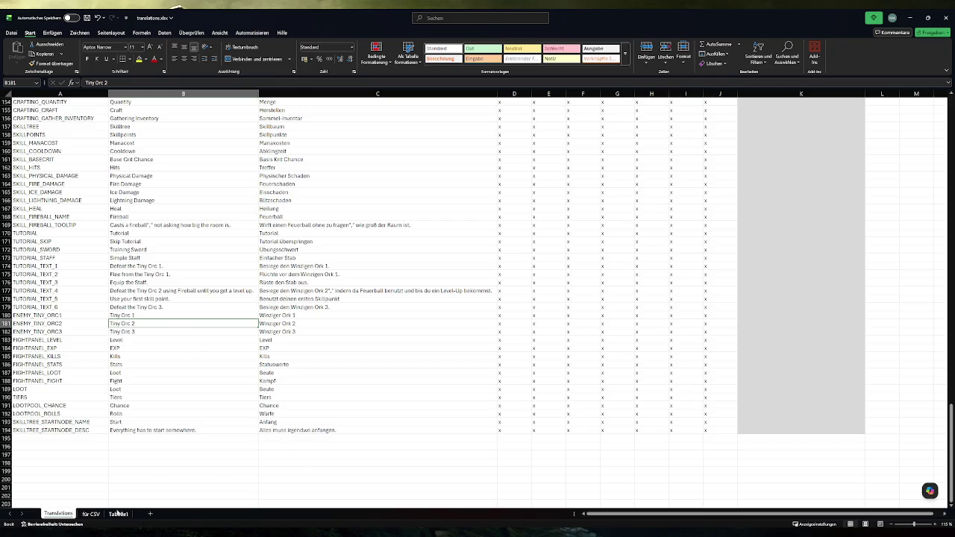
click(90, 514)
Check the joined CSV line for TUTORIAL_TEXT_6 in column A of the für CSV sheet
scroll(38, 193, up, 2)
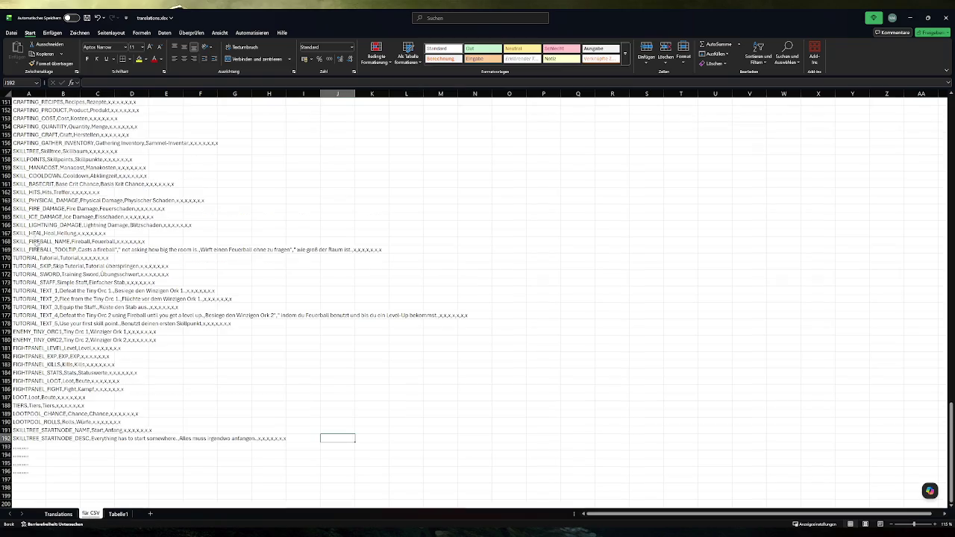
click(55, 240)
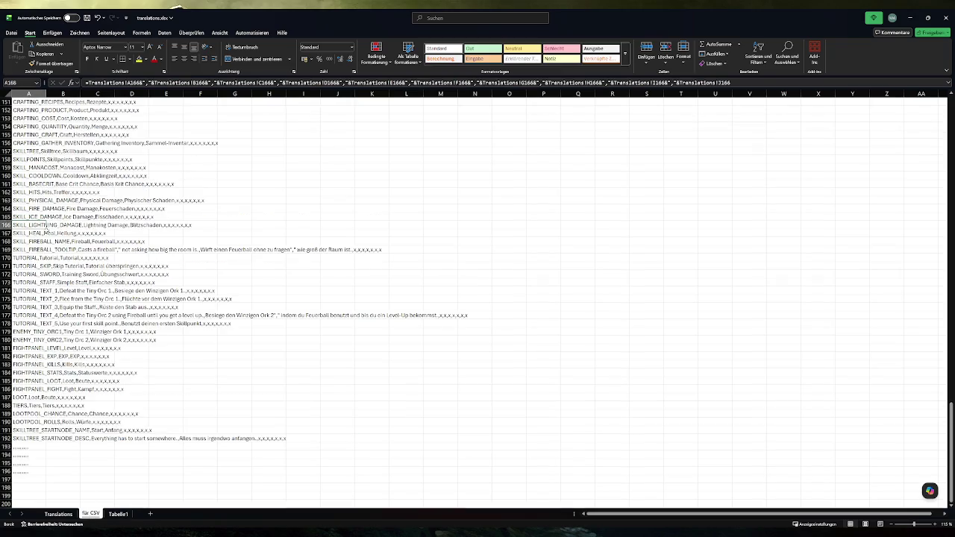
drag(46, 228, 47, 477)
scroll(53, 293, up, 6)
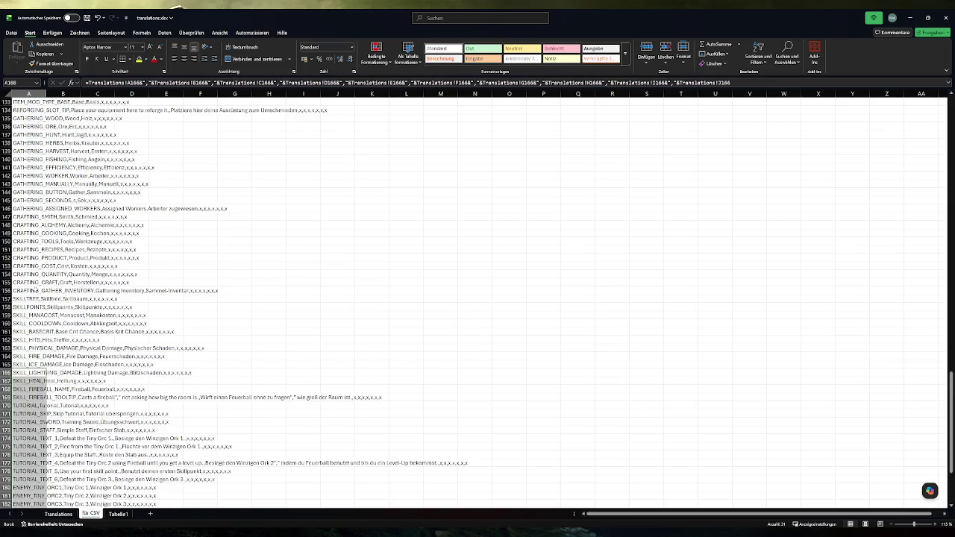
scroll(38, 289, down, 7)
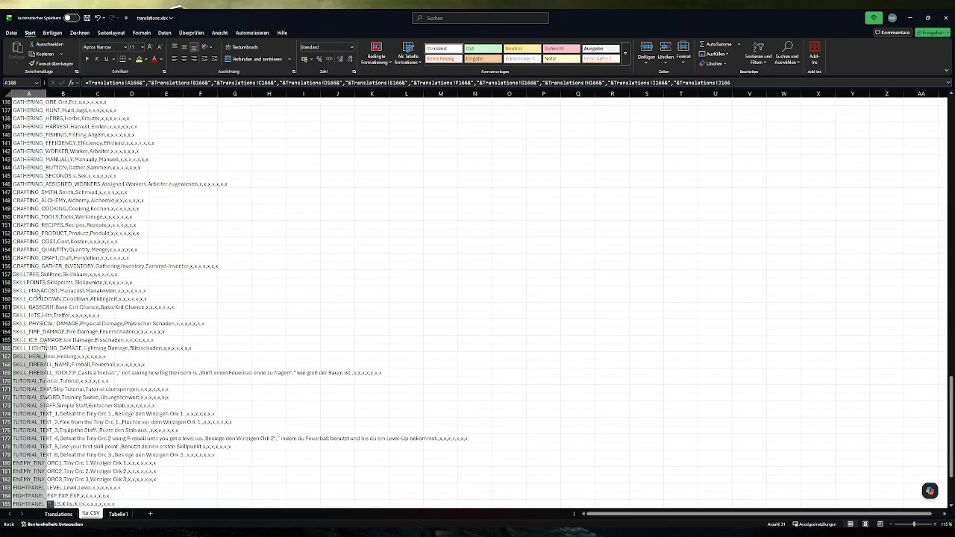
click(46, 307)
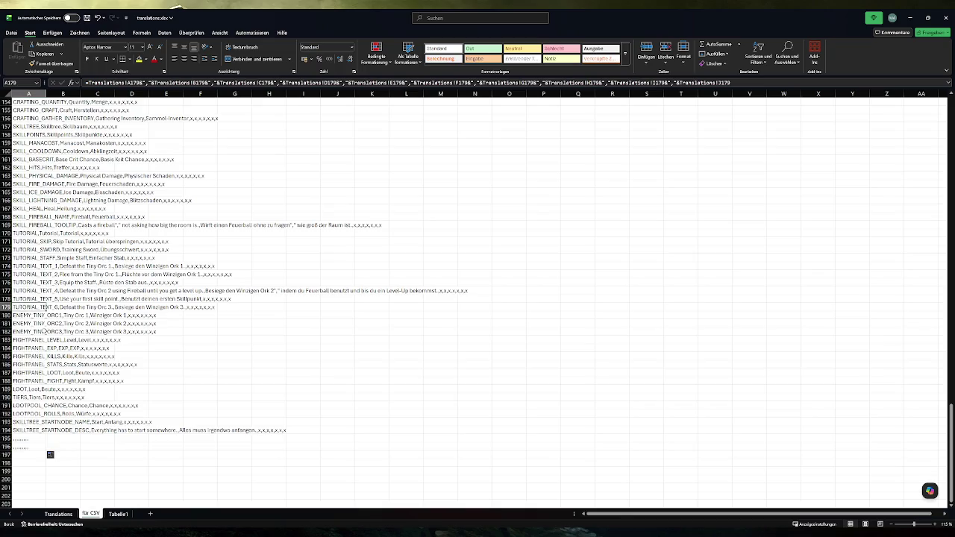
Open translations.csv in Notepad++ and copy the joined lines A174 through A182
key(super)
click(219, 365)
key(alt+Tab)
drag(34, 332, 34, 267)
key(ctrl+c)
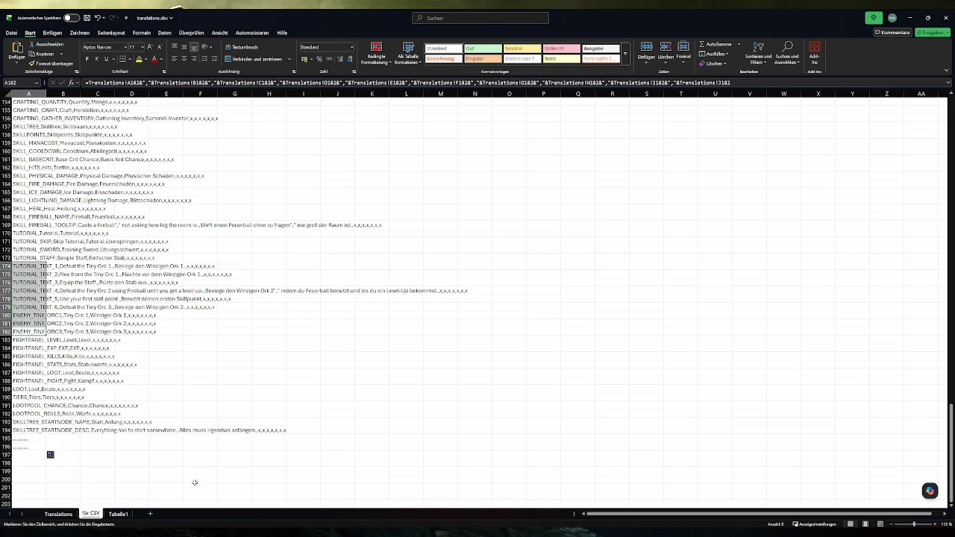
key(alt+Tab)
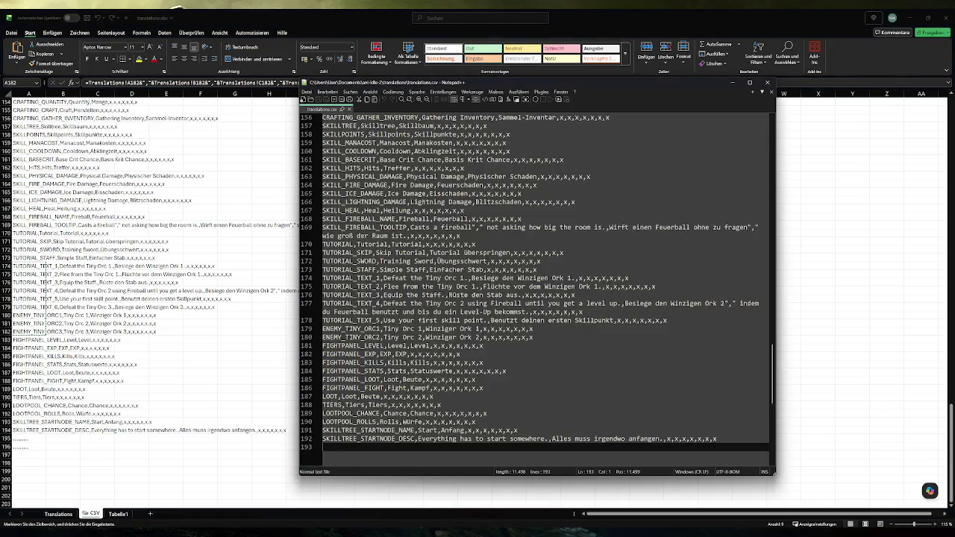
Replace lines 174–180 of translations.csv with the copied lines, drop the blank line, save and close
click(323, 346)
key(shift+Up)
key(shift+Up)
key(shift+Up)
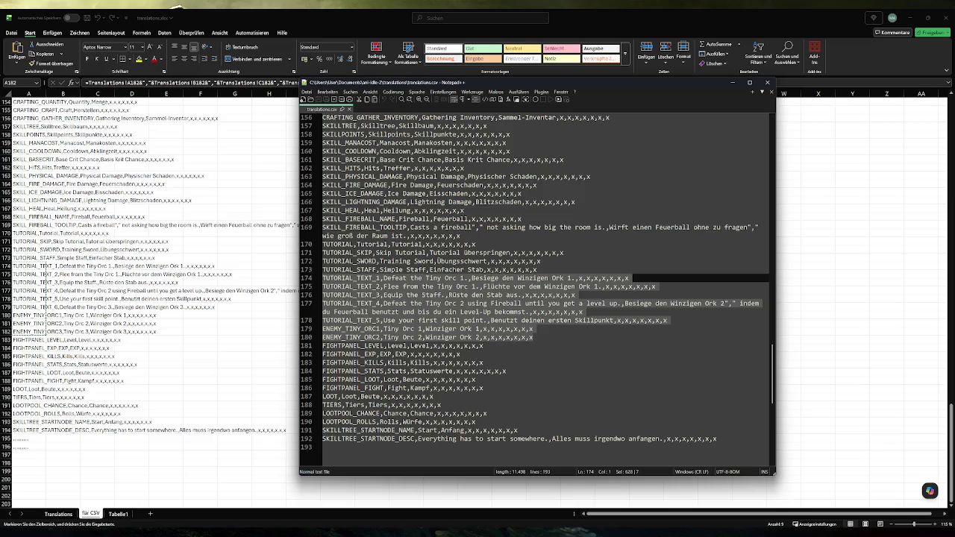
key(ctrl+v)
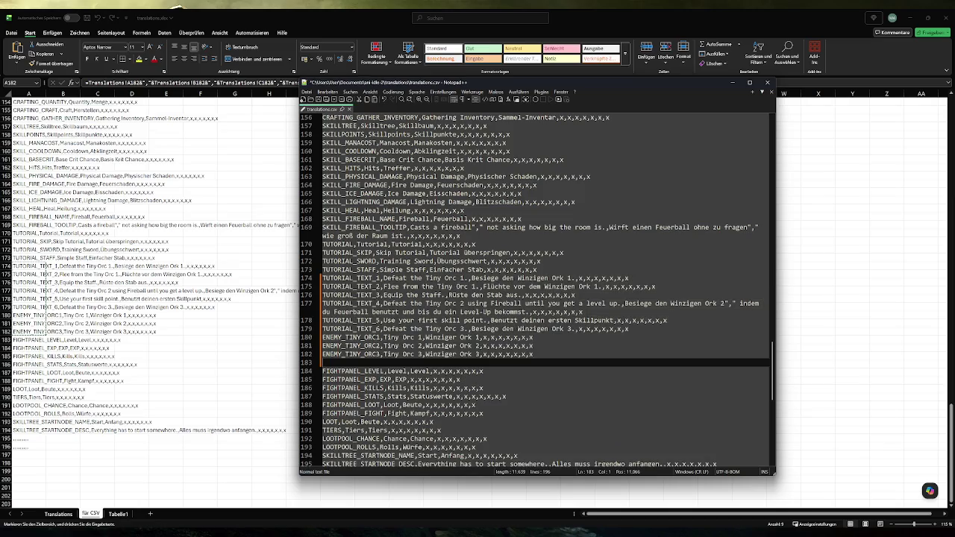
key(BackSpace)
key(ctrl+s)
click(767, 82)
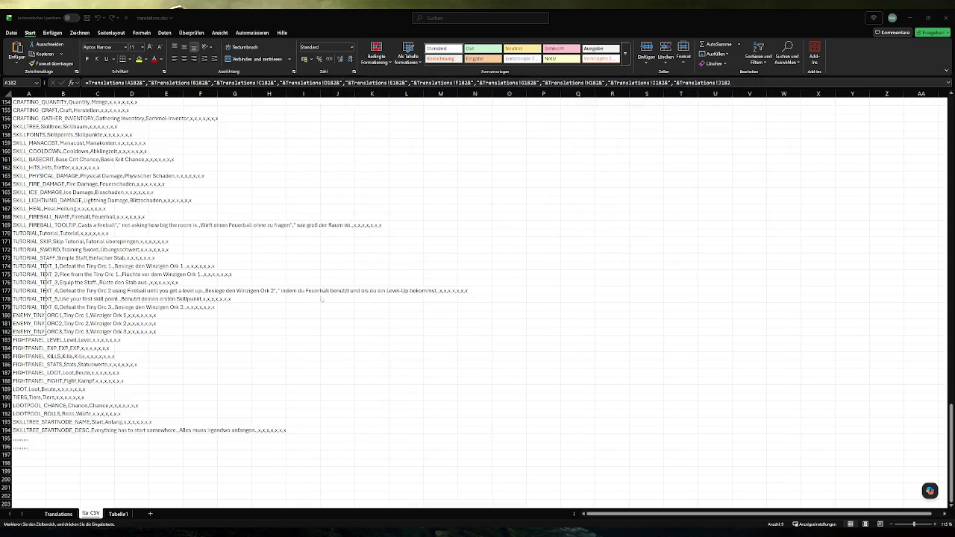
click(193, 316)
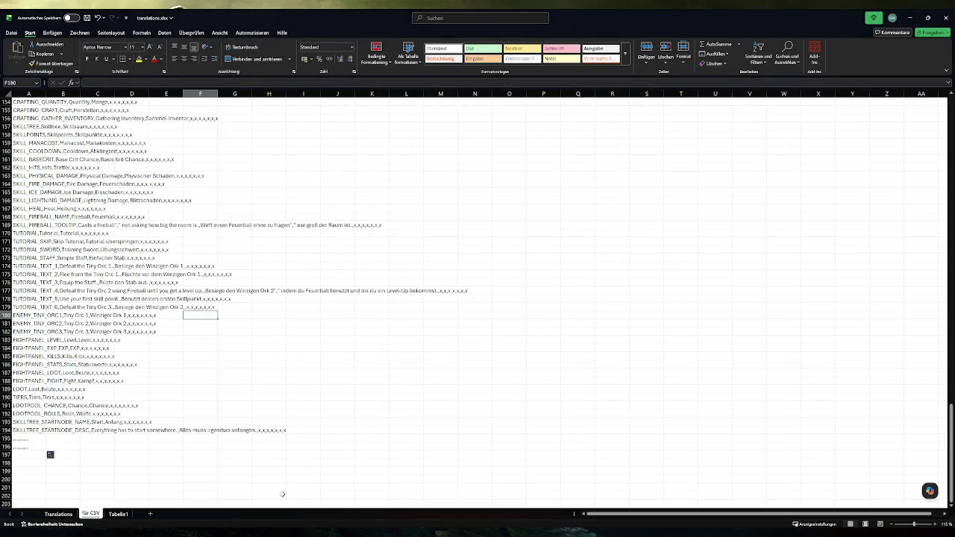
Duplicate the step 5 tutorial block in game.gd and renumber the copy as step 6
mouse_move(293, 533)
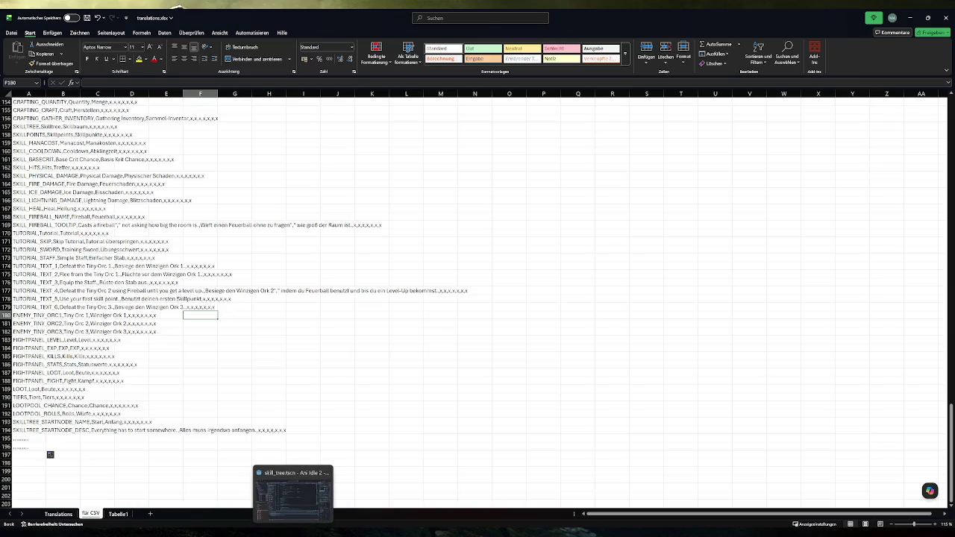
click(293, 492)
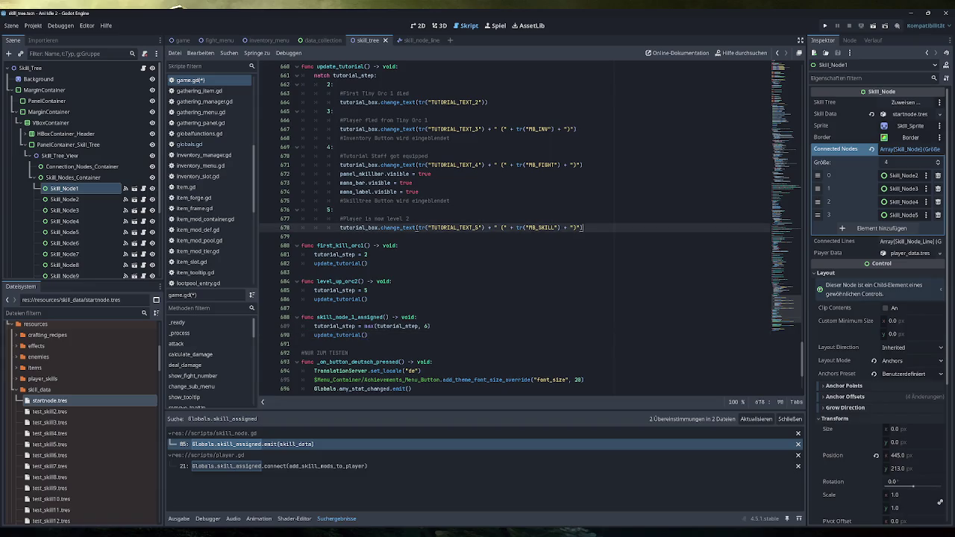
click(328, 209)
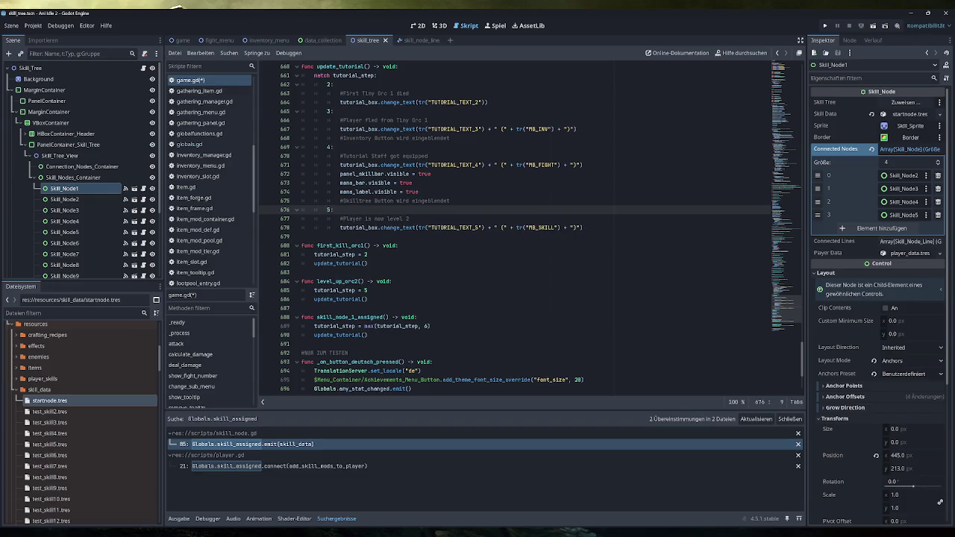
drag(328, 210, 582, 228)
key(ctrl+c)
key(End)
key(Return)
key(ctrl+v)
click(328, 237)
double_click(328, 237)
text(6)
Reword the step 6 comment to 'has skilled the first skill tree node'
scroll(531, 228, up, 1)
scroll(515, 228, down, 1)
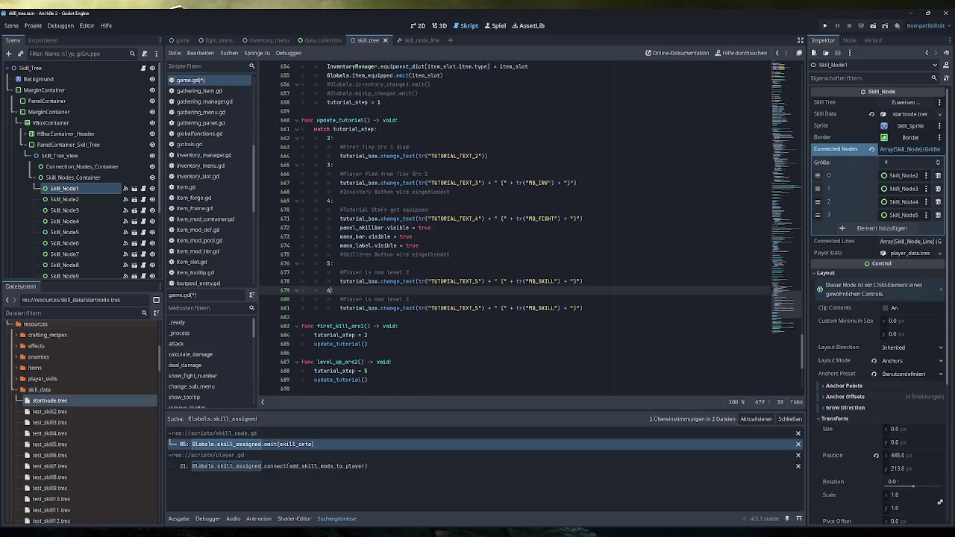
mouse_move(387, 299)
mouse_down()
mouse_move(409, 300)
mouse_move(342, 299)
mouse_move(366, 300)
mouse_up()
key(BackSpace)
key(BackSpace)
text(has s)
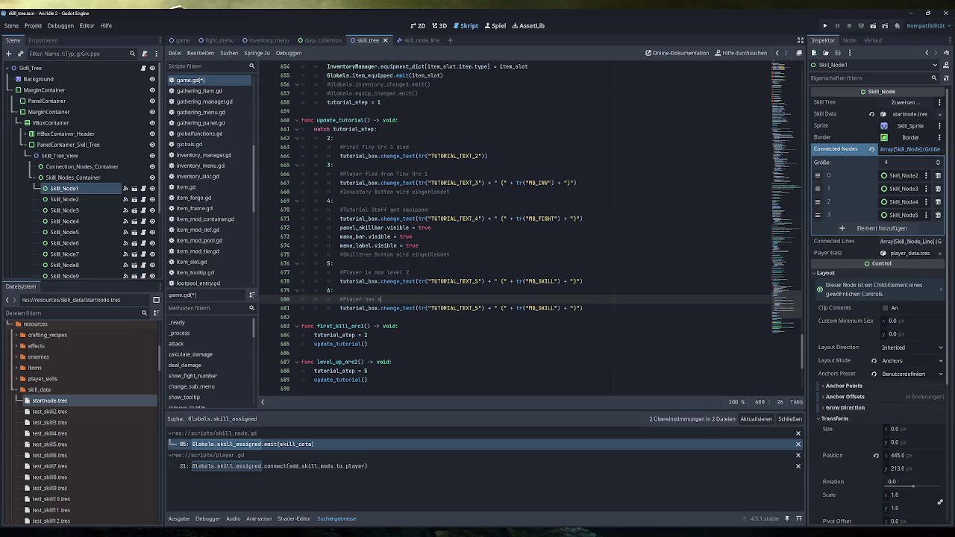
text(killed the first skill tree )
text(node)
Change the step 6 call to TUTORIAL_TEXT_6 with MB_FIGHT and save game.gd
click(425, 308)
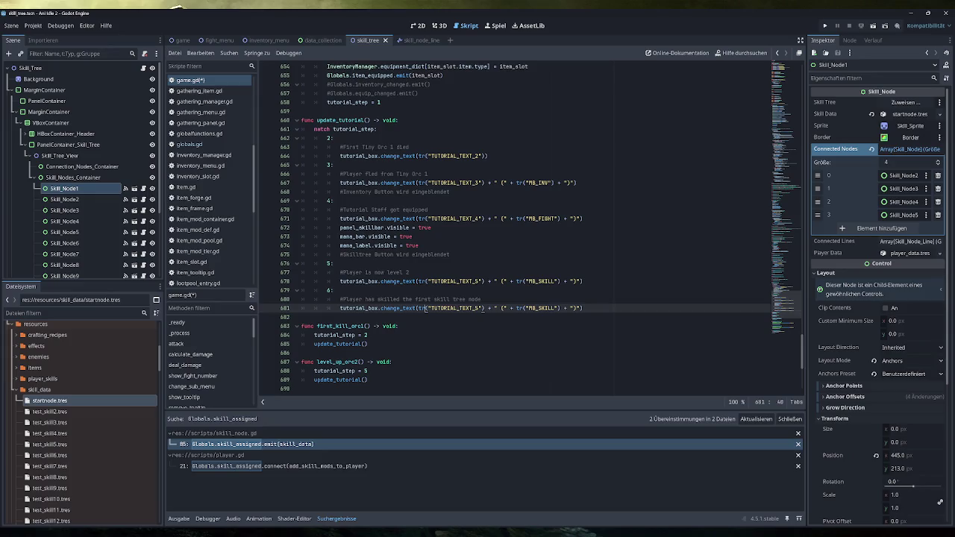
key(shift+Left)
text(6)
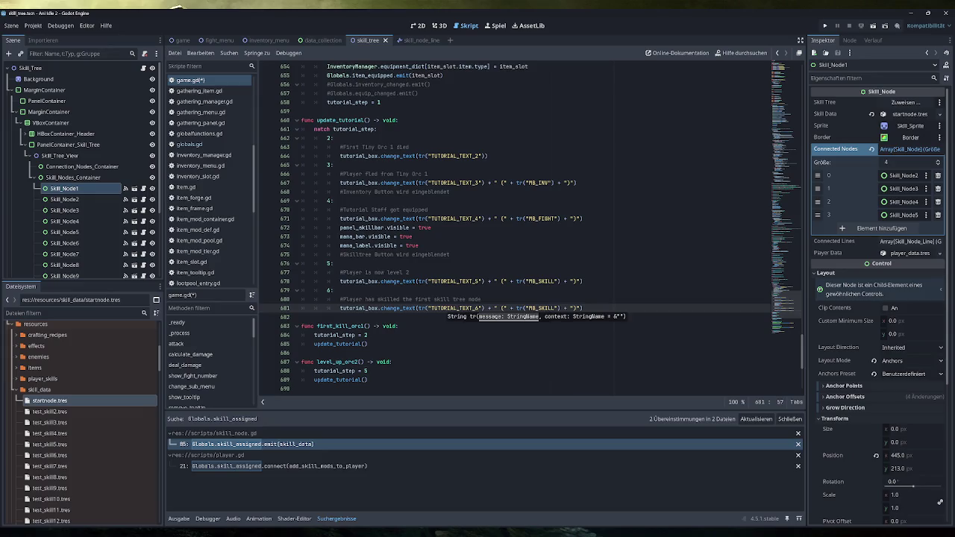
drag(555, 309, 537, 308)
text(FIGHT)
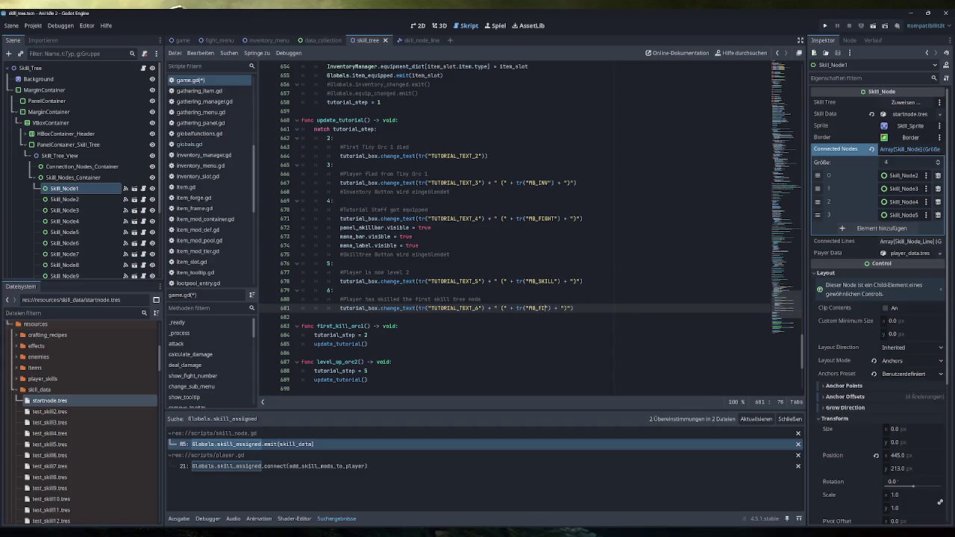
click(334, 290)
click(585, 308)
key(ctrl+s)
scroll(368, 362, down, 4)
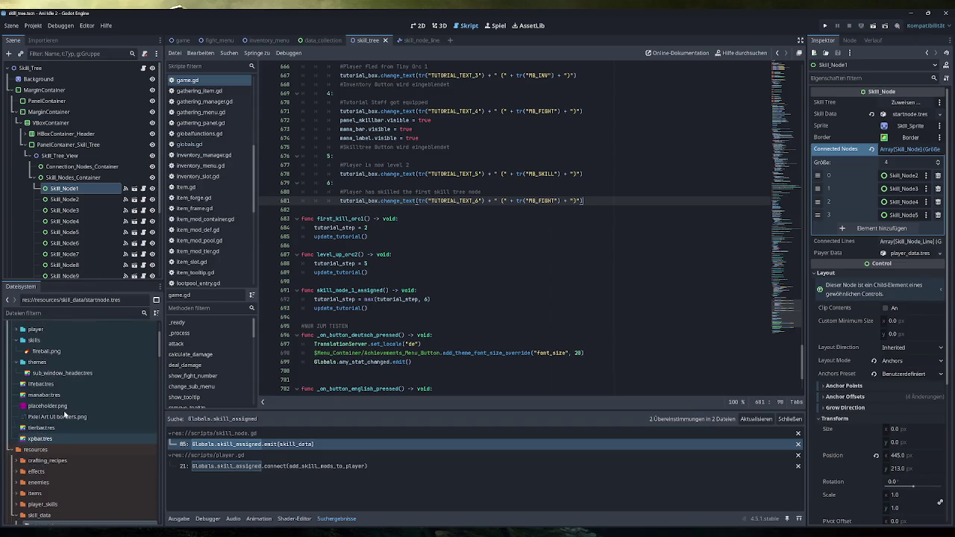
Duplicate tutorial_orc_2.tres in the enemies folder as tutorial_orc_3
scroll(65, 413, up, 5)
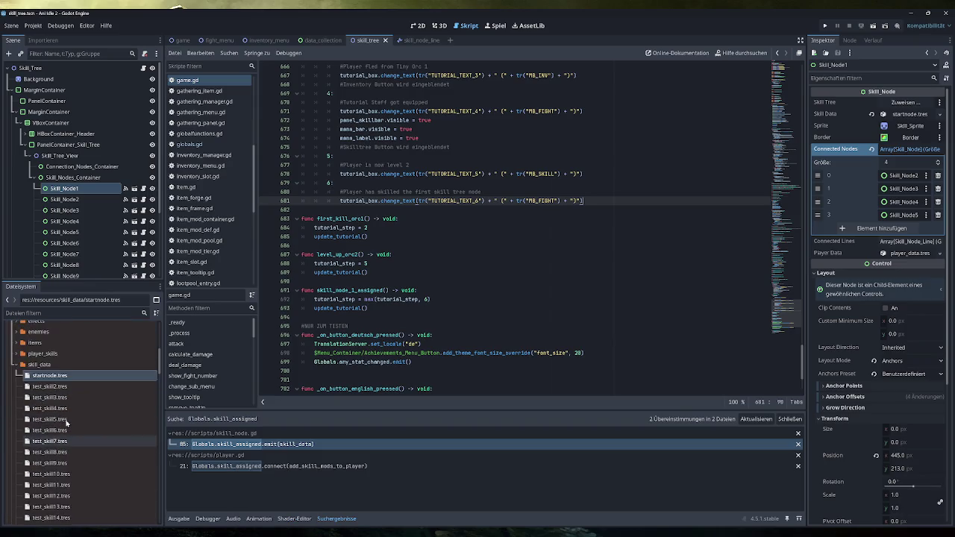
double_click(37, 432)
scroll(67, 470, down, 2)
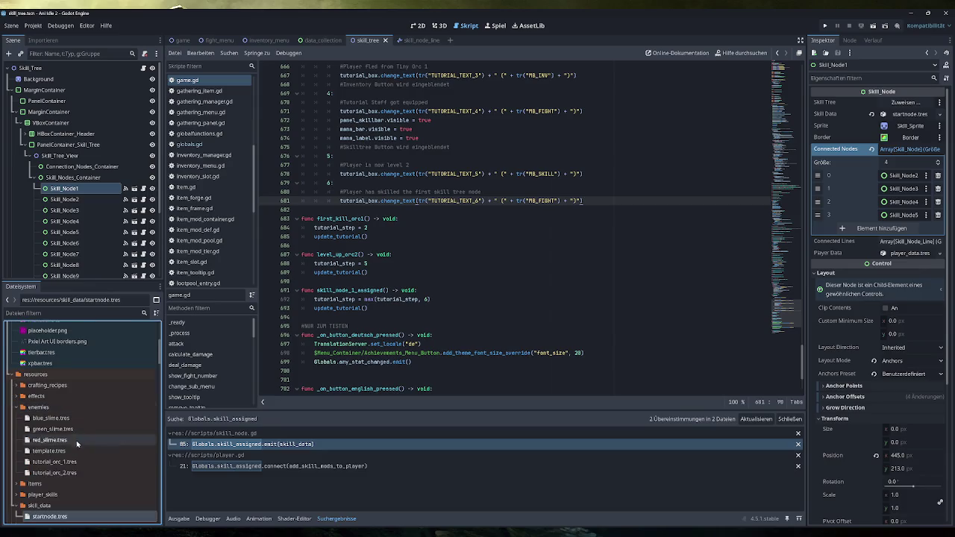
click(68, 473)
key(ctrl+d)
text(tutorial_orc_3)
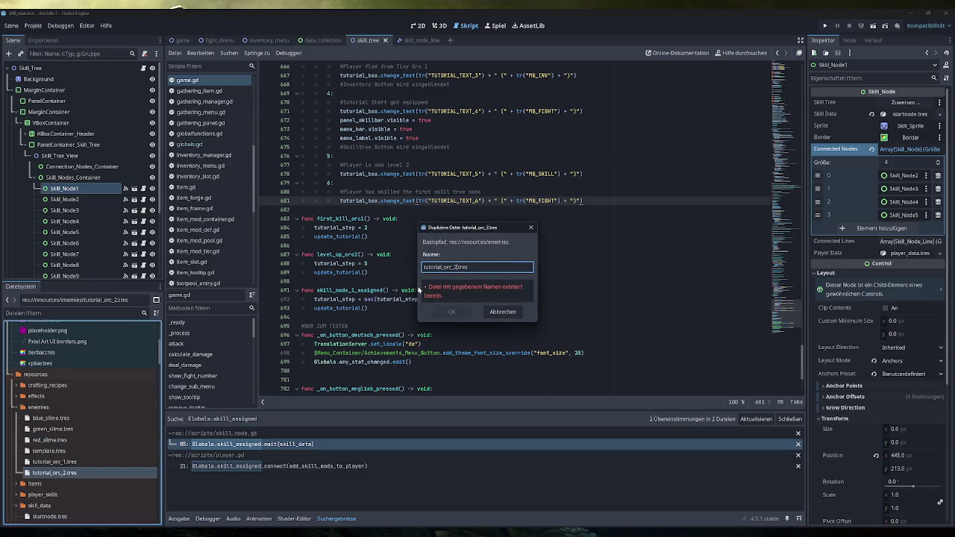
key(Return)
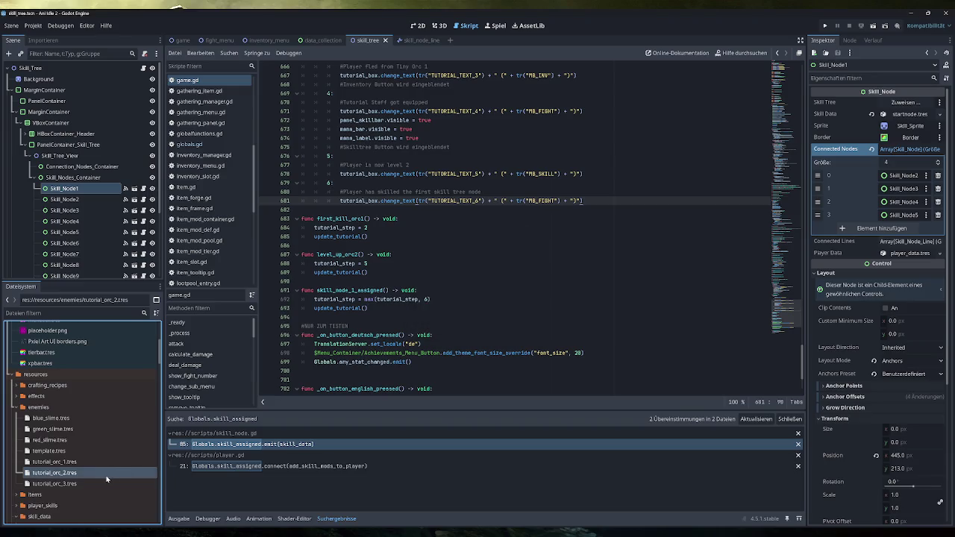
Open tutorial_orc_3.tres in the Inspector and begin editing its Give Exp value
click(106, 482)
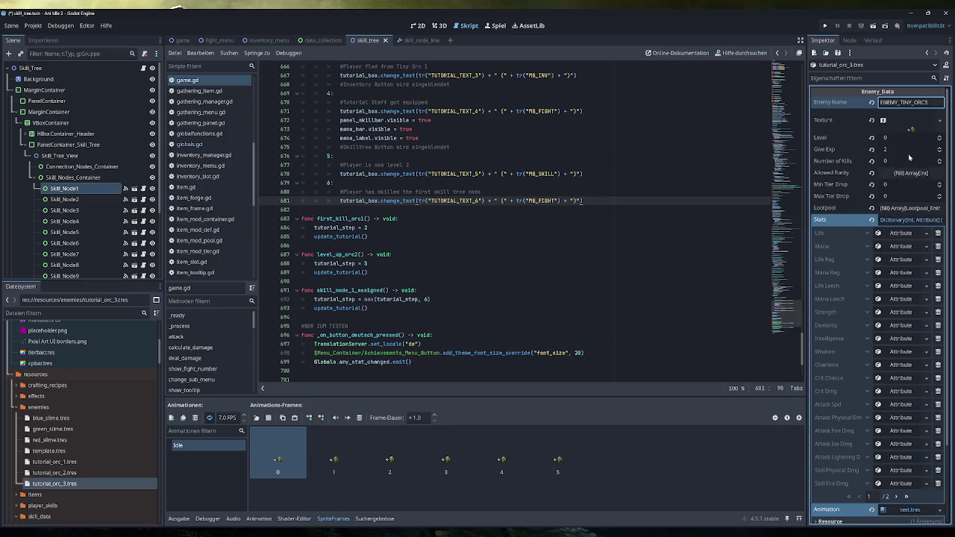
click(908, 150)
key(alt+Tab)
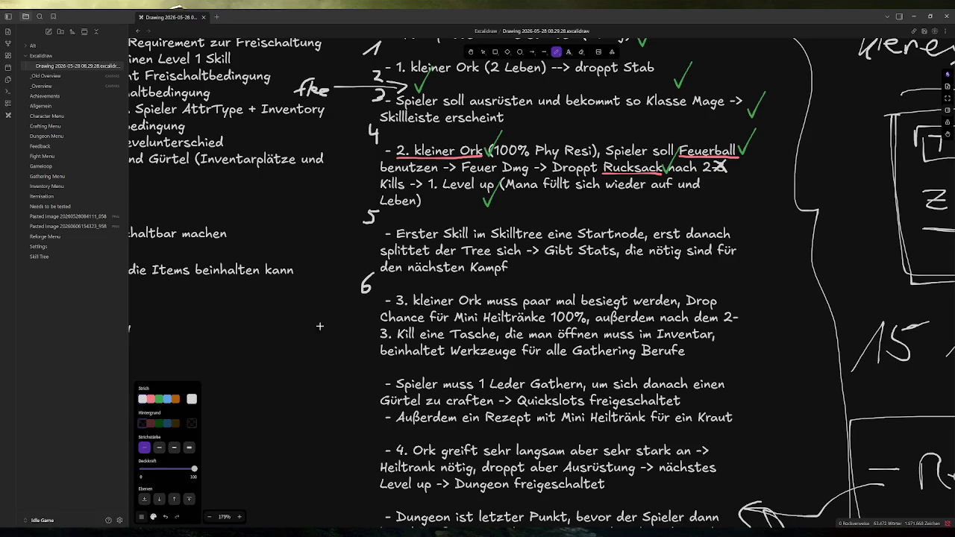
Handwrite '100 Leben' on the plan and underline 'Tasche, die man öffnen muss' in red
mouse_move(217, 324)
mouse_down()
mouse_move(228, 309)
mouse_move(254, 306)
mouse_move(270, 317)
mouse_up()
mouse_move(279, 305)
mouse_down()
mouse_move(272, 313)
mouse_move(303, 316)
mouse_up()
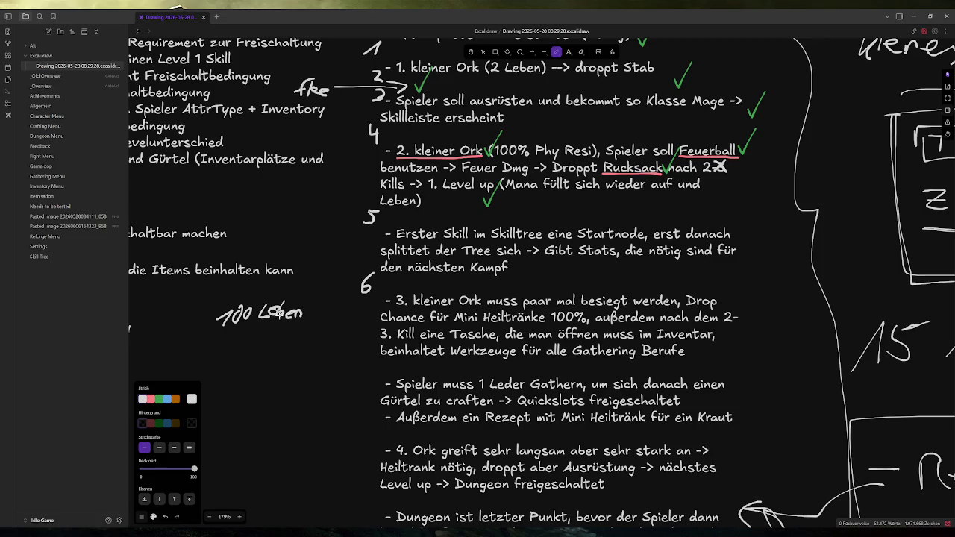
key(ctrl+z)
key(ctrl+z)
key(ctrl+z)
mouse_move(277, 313)
mouse_down()
mouse_move(281, 306)
mouse_move(282, 319)
mouse_move(300, 316)
mouse_up()
click(151, 400)
drag(448, 340, 634, 340)
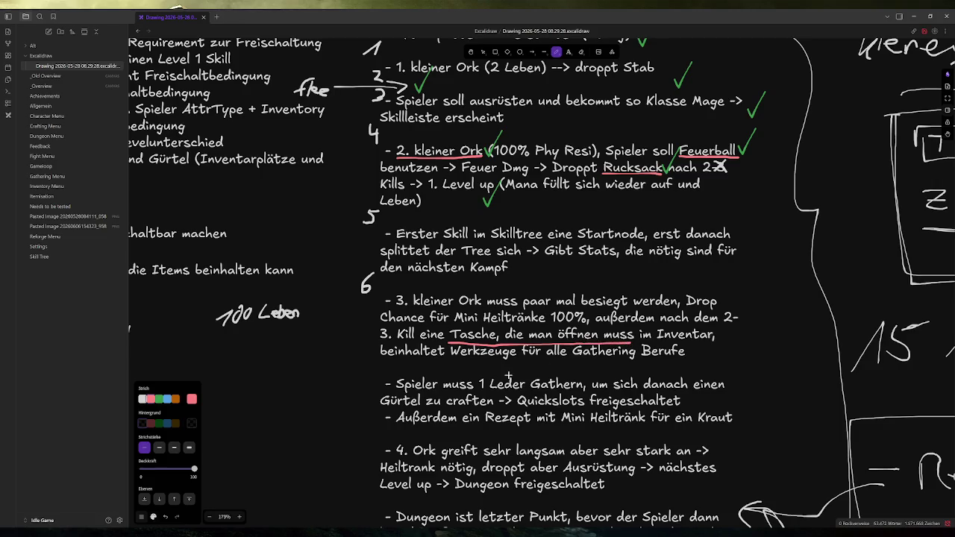
Draw a red underline under 'Werkzeuge', then reset the pen colour to white
click(142, 399)
click(151, 399)
drag(451, 357, 516, 356)
click(143, 400)
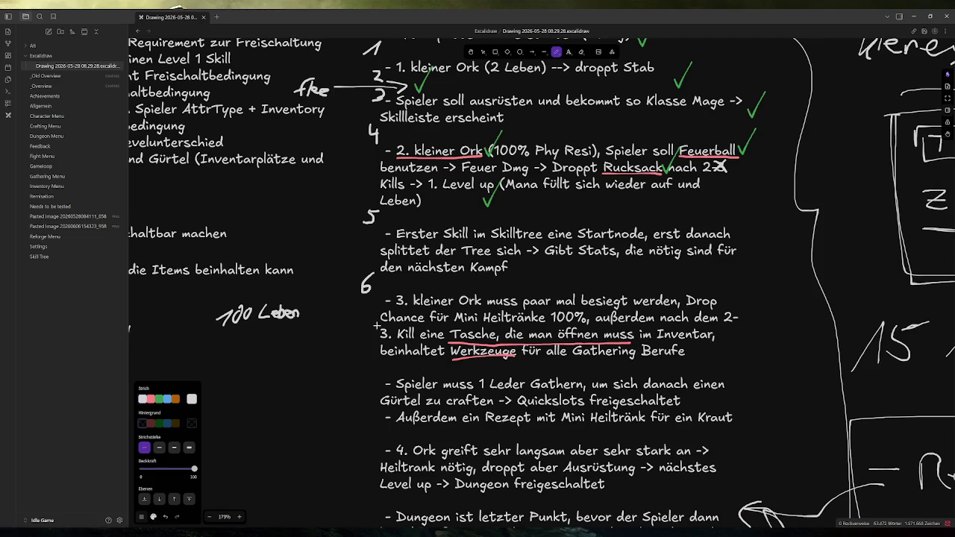
scroll(377, 326, down, 1)
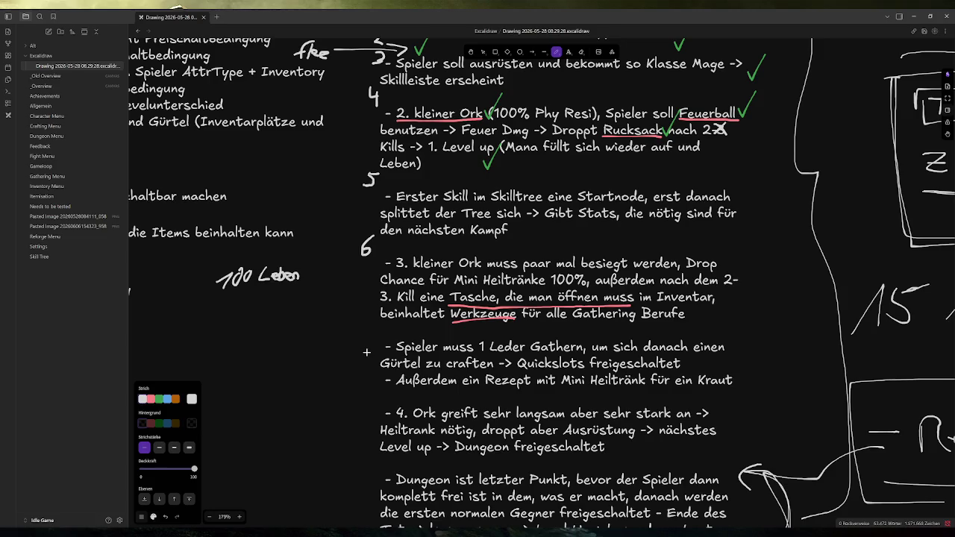
scroll(367, 352, up, 1)
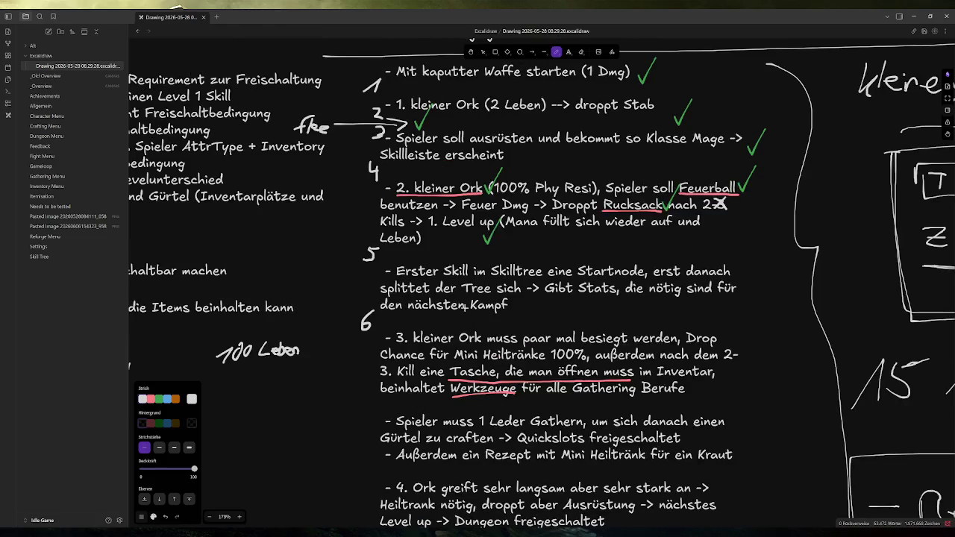
Handwrite '+Lvl-Up' to the right of step 6 and underline it
scroll(699, 210, down, 3)
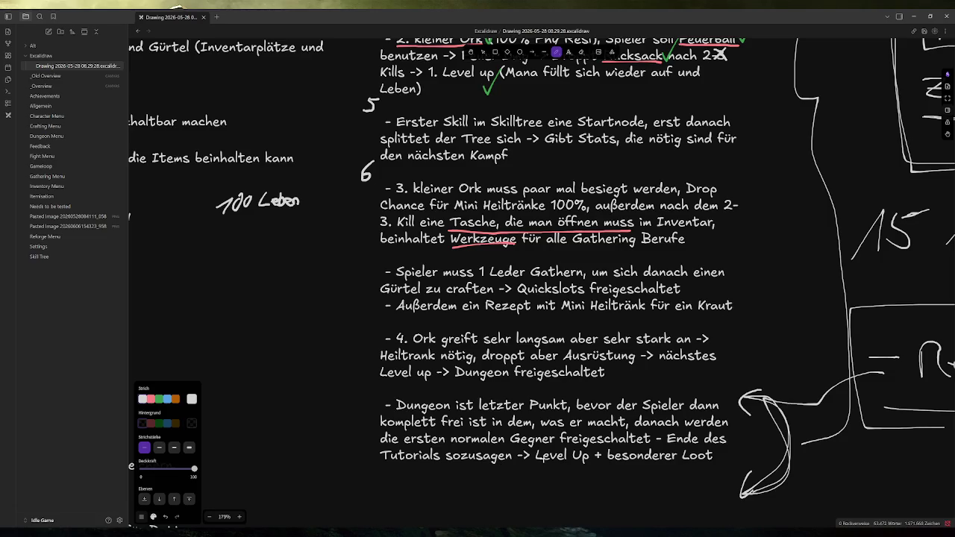
scroll(532, 414, up, 1)
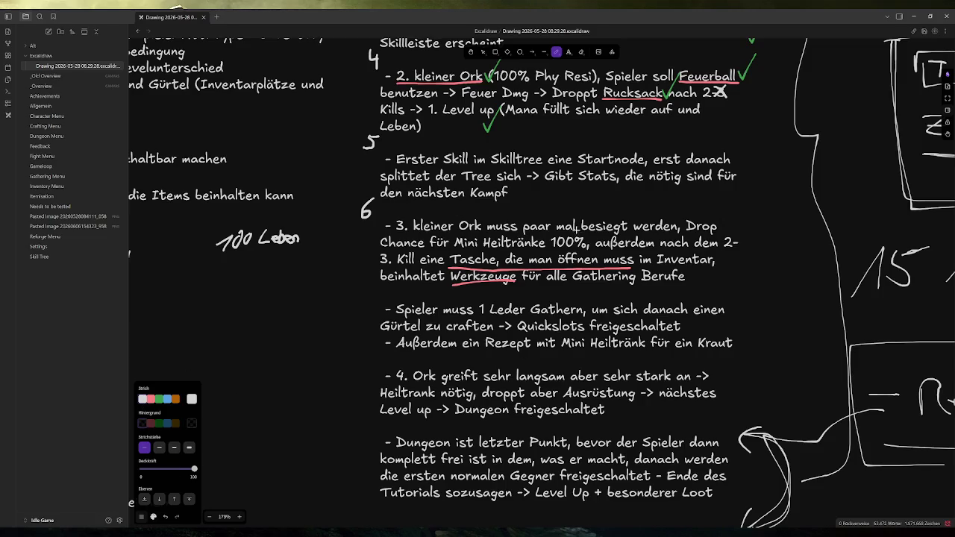
mouse_move(742, 249)
mouse_down()
mouse_move(741, 263)
mouse_move(751, 255)
mouse_up()
mouse_move(753, 248)
mouse_down()
mouse_move(755, 263)
mouse_move(763, 251)
mouse_move(762, 261)
mouse_move(776, 250)
mouse_move(779, 260)
mouse_move(812, 241)
mouse_move(811, 252)
mouse_up()
key(ctrl+z)
key(ctrl+z)
drag(741, 265, 824, 262)
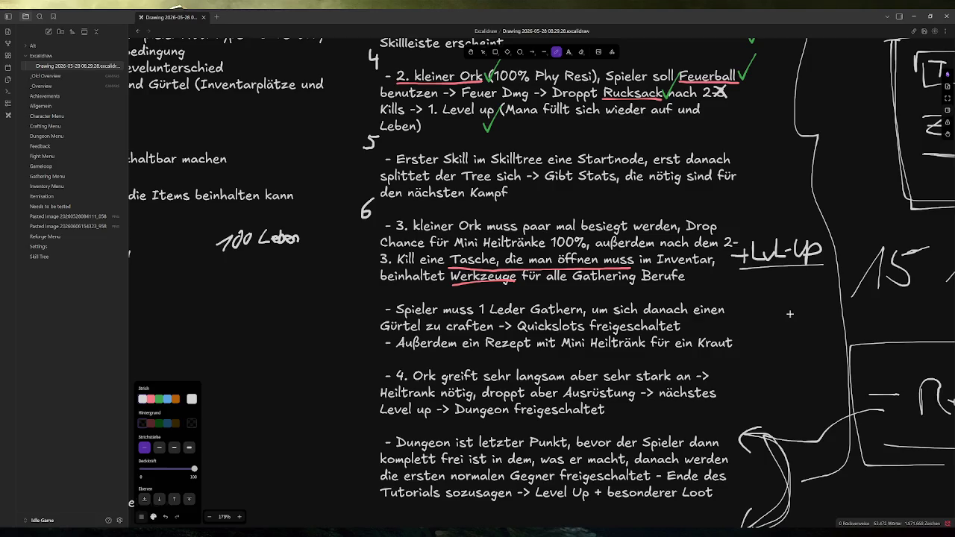
key(alt+Tab)
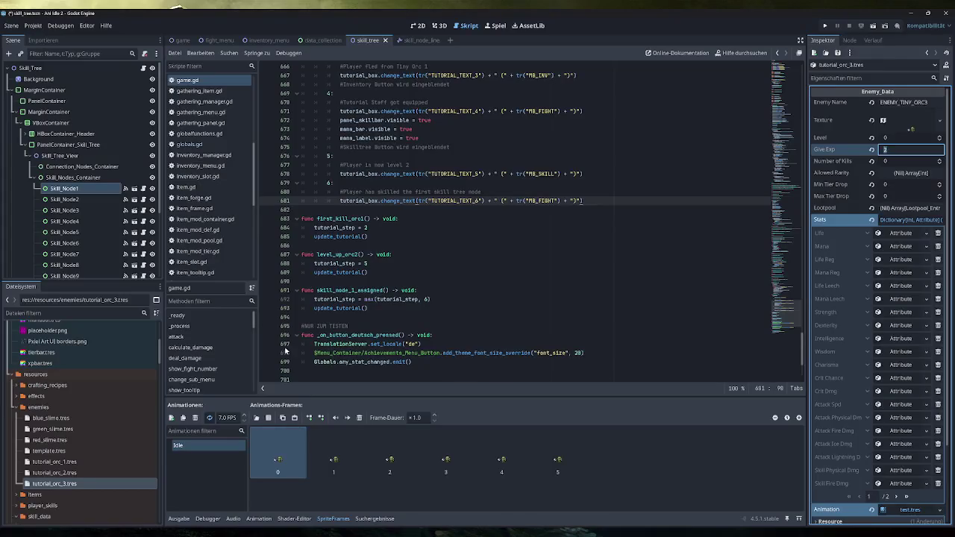
Open player_data.gd and check the max_exp starting value of 4
scroll(214, 215, down, 3)
scroll(213, 215, down, 2)
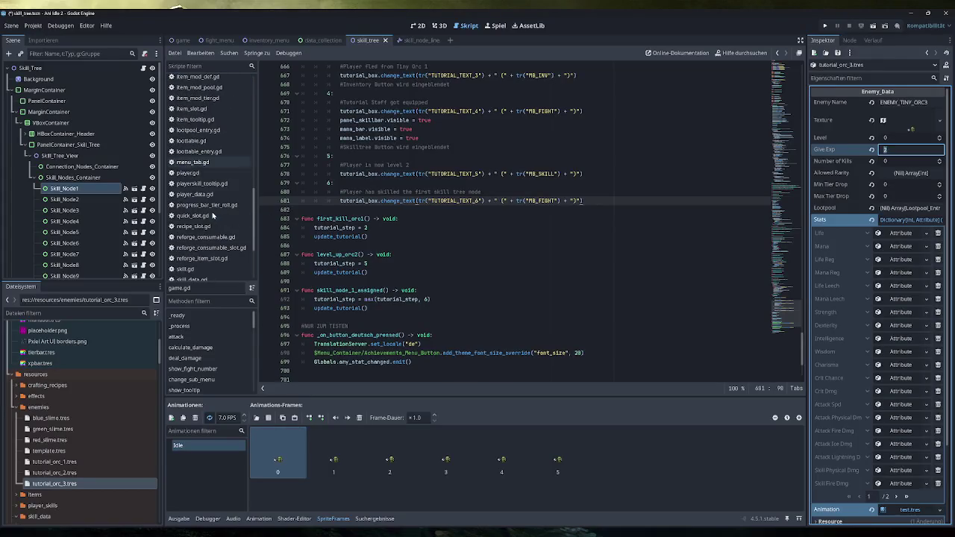
scroll(210, 201, up, 1)
click(195, 231)
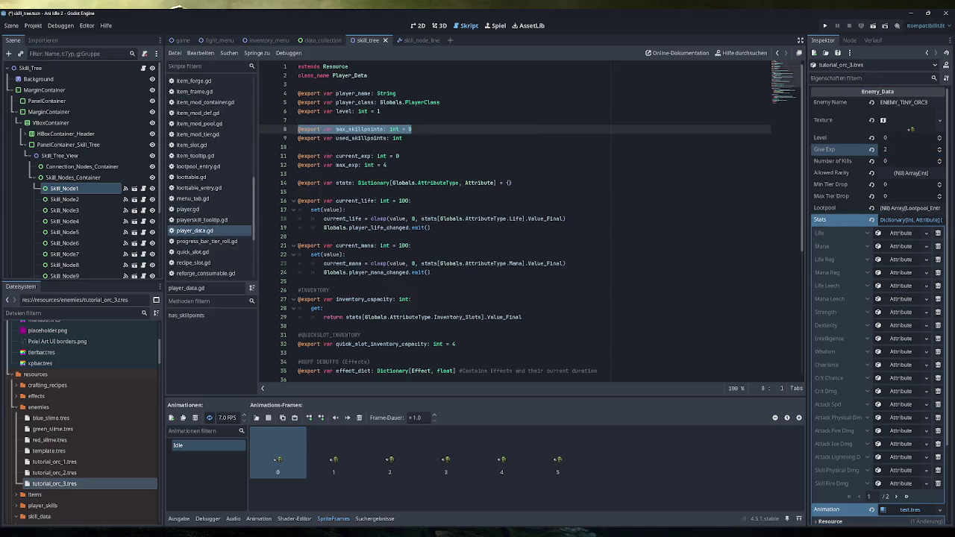
click(387, 165)
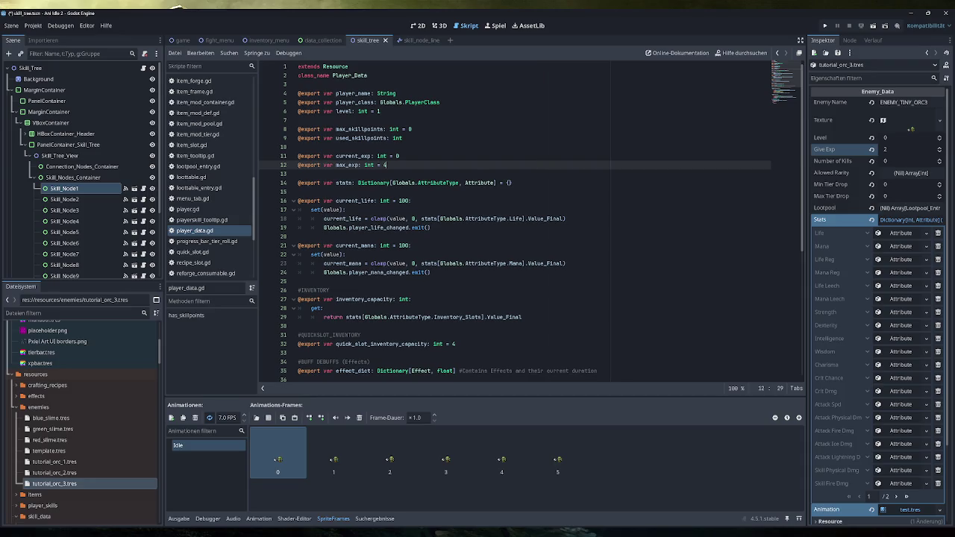
key(alt+Tab)
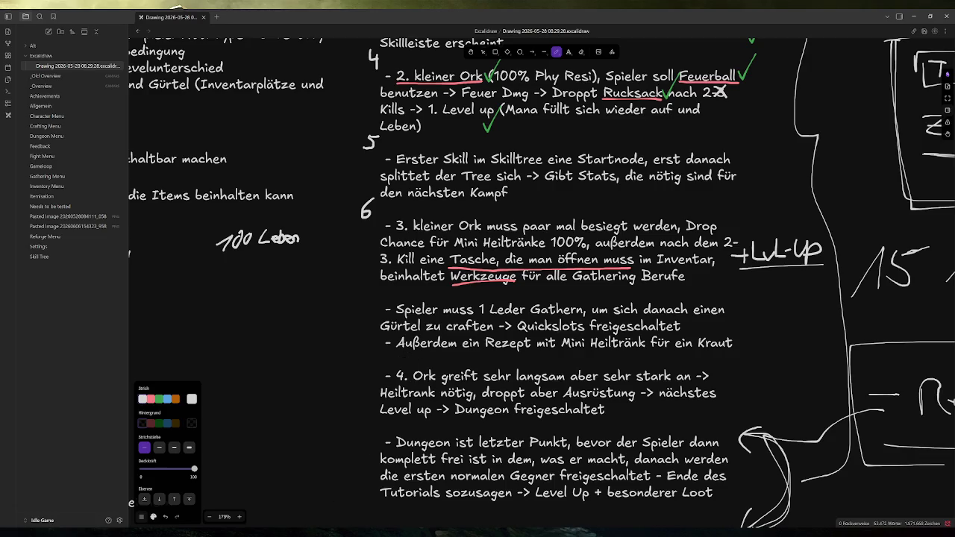
Return to the Godot editor and select tutorial_orc_3.tres in the FileSystem dock
click(294, 531)
click(92, 485)
mouse_move(93, 488)
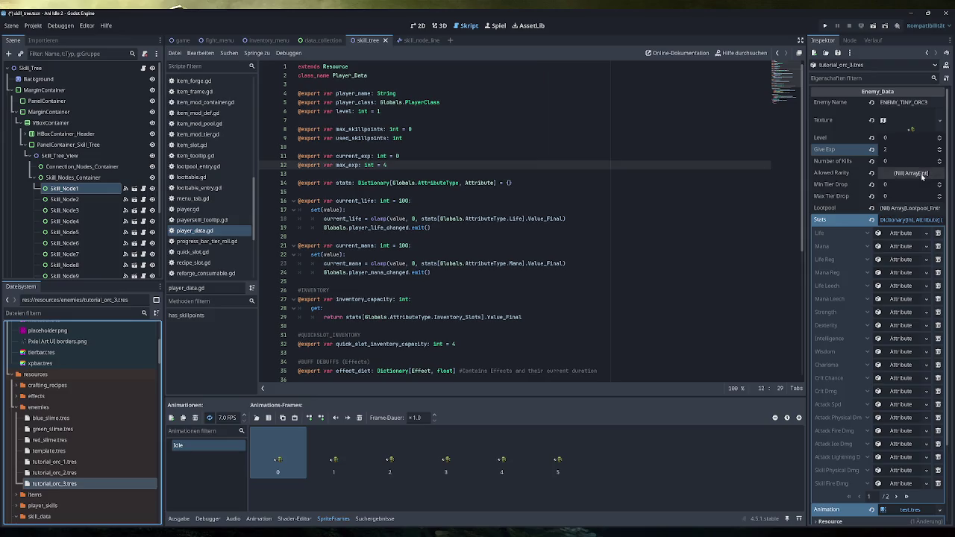
Add a Normal entry to the orc's Allowed Rarity and set Min and Max Tier Drop to 1
click(922, 176)
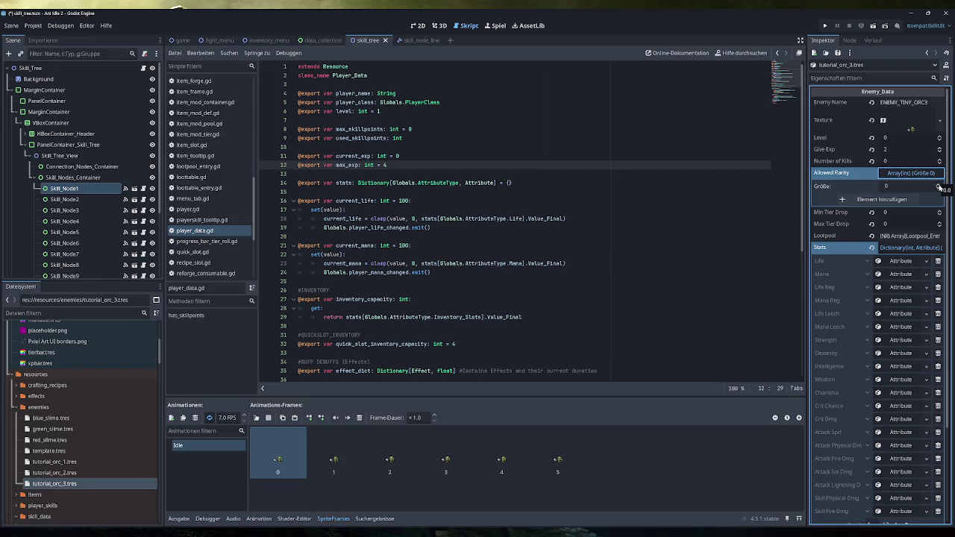
click(939, 183)
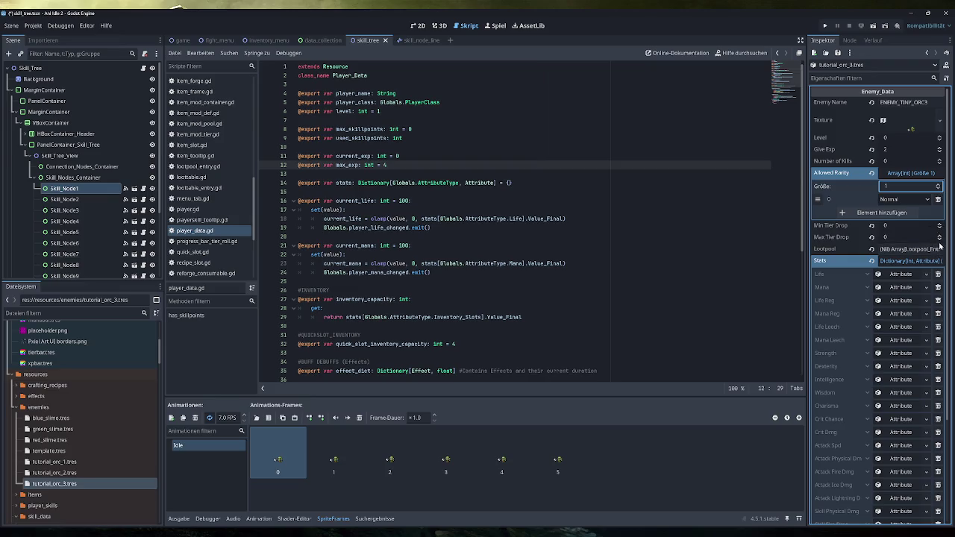
click(940, 223)
click(939, 235)
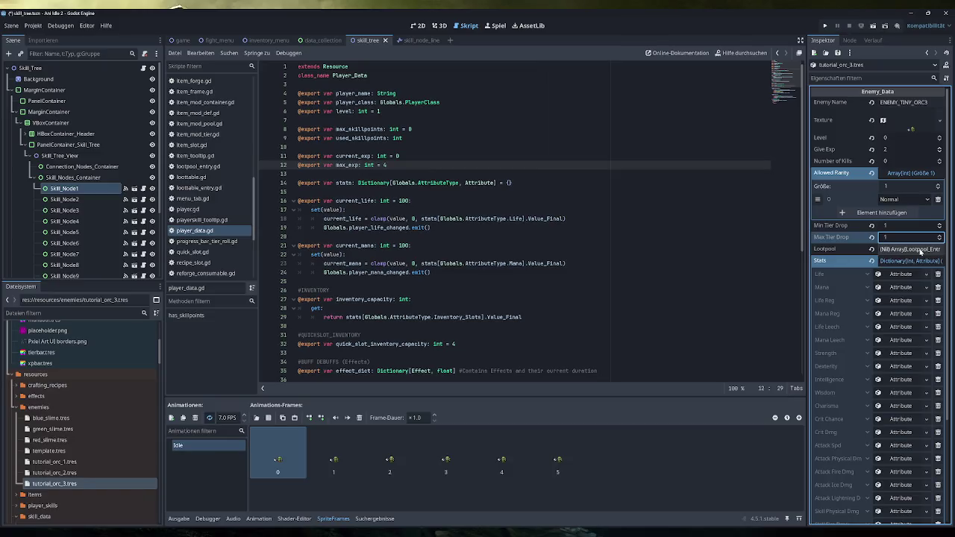
Create an empty Lootpool array for the orc and check the Life stat's attribute options
click(921, 251)
click(921, 252)
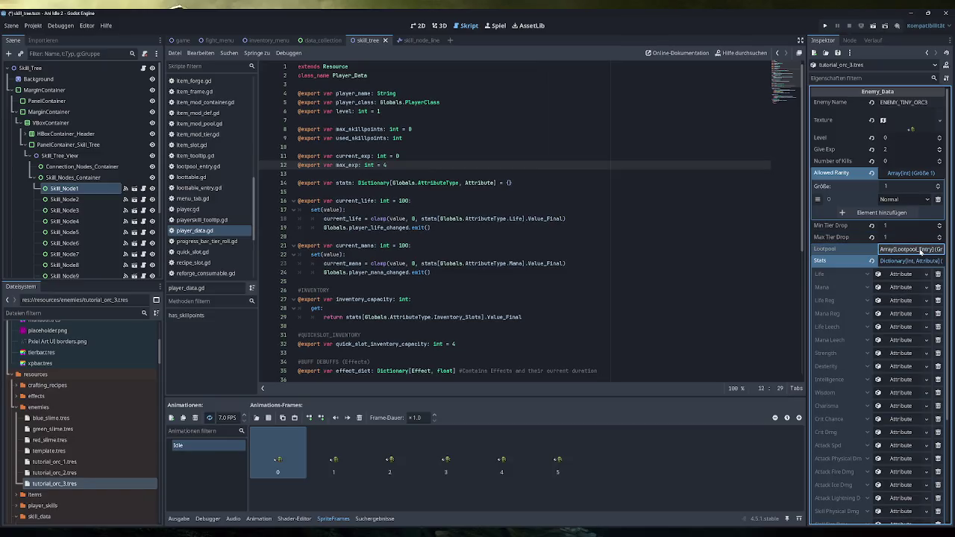
click(906, 275)
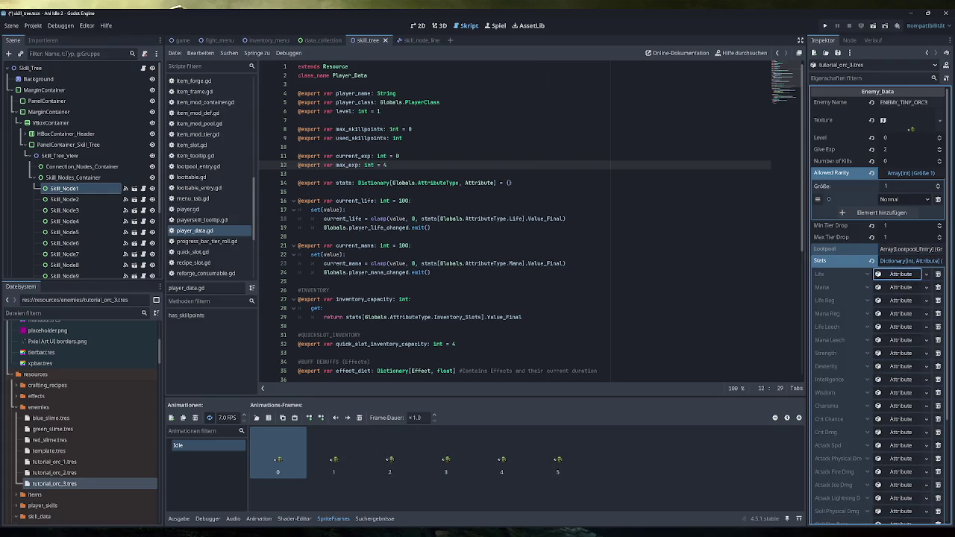
mouse_move(278, 534)
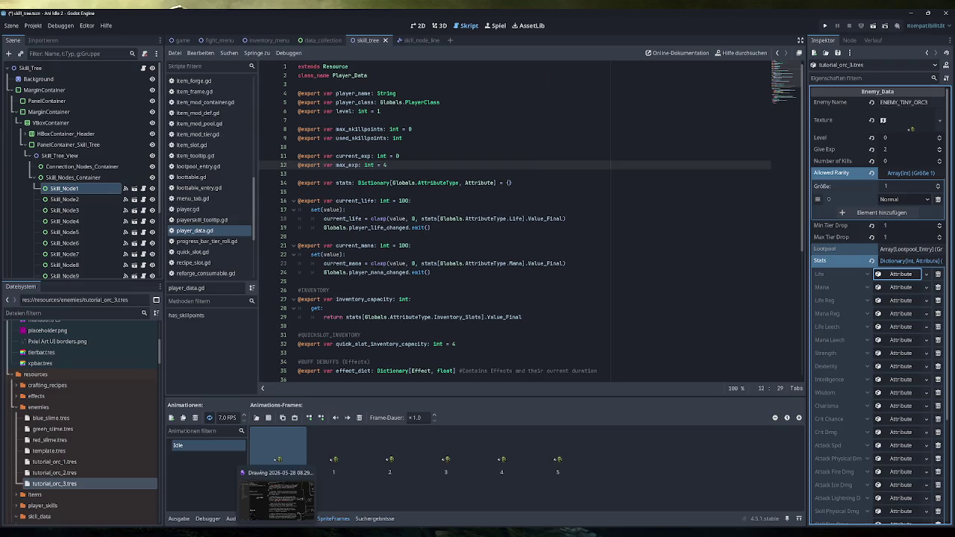
Switch to the Excalidraw tutorial notes showing the orc quest steps
click(299, 513)
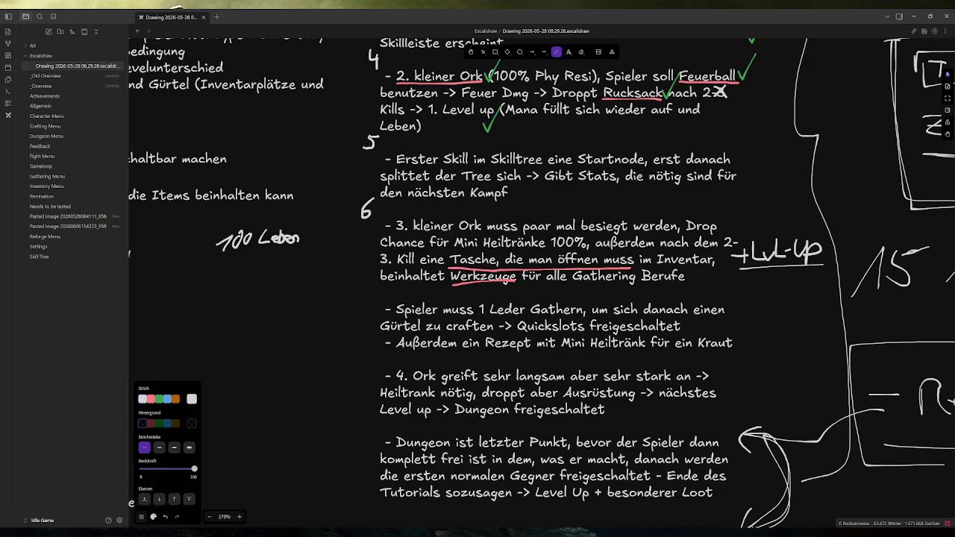
Bring up Steam, search the store for 'lazy rock', and open Ani Idle in the library
click(883, 502)
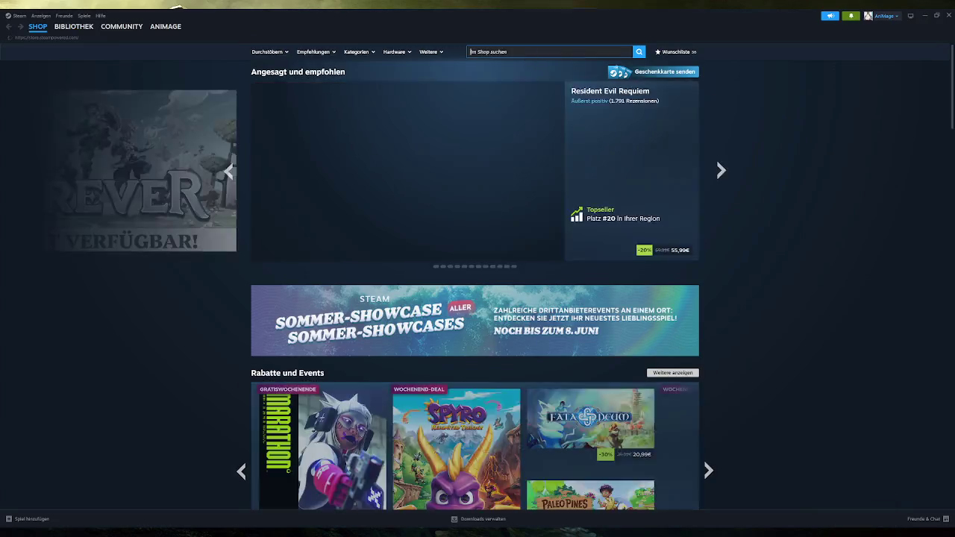
click(531, 52)
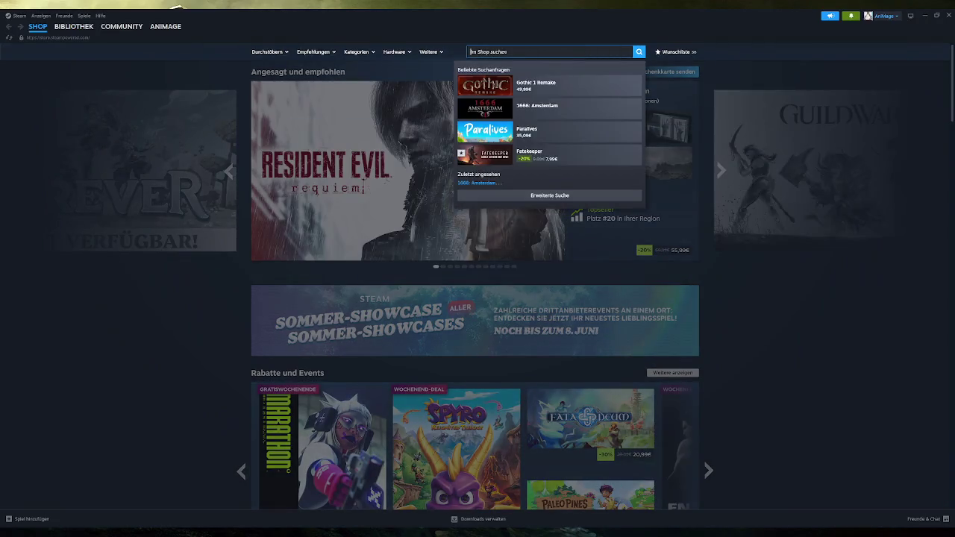
text(lazy rock)
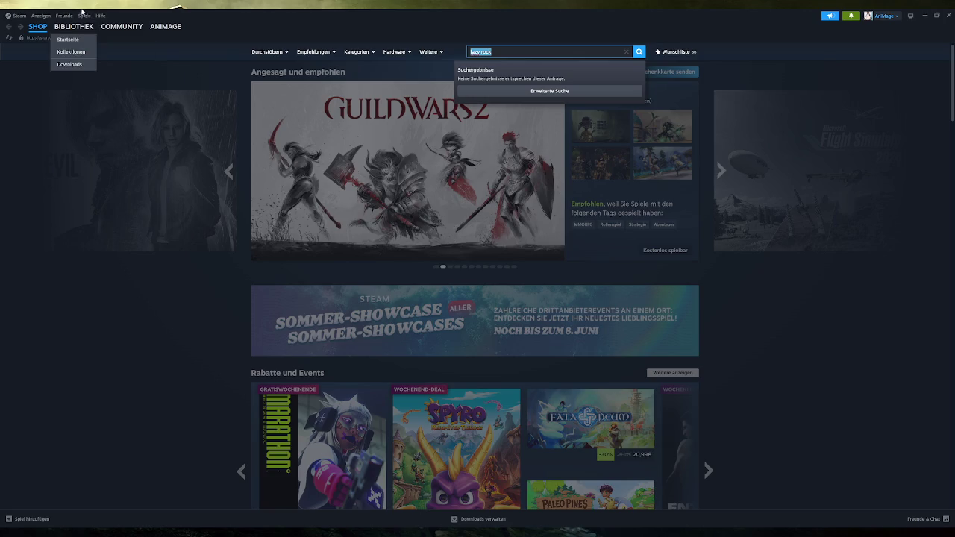
click(76, 27)
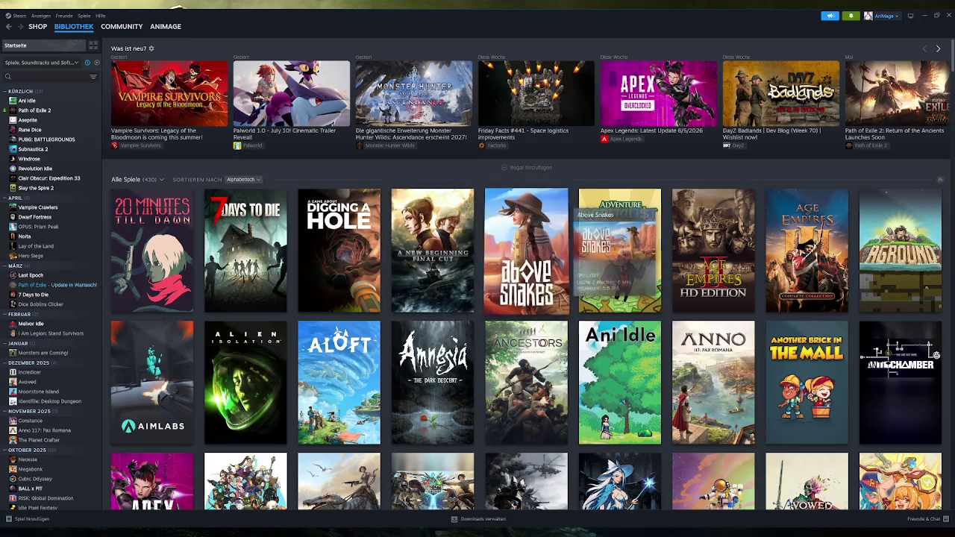
click(615, 356)
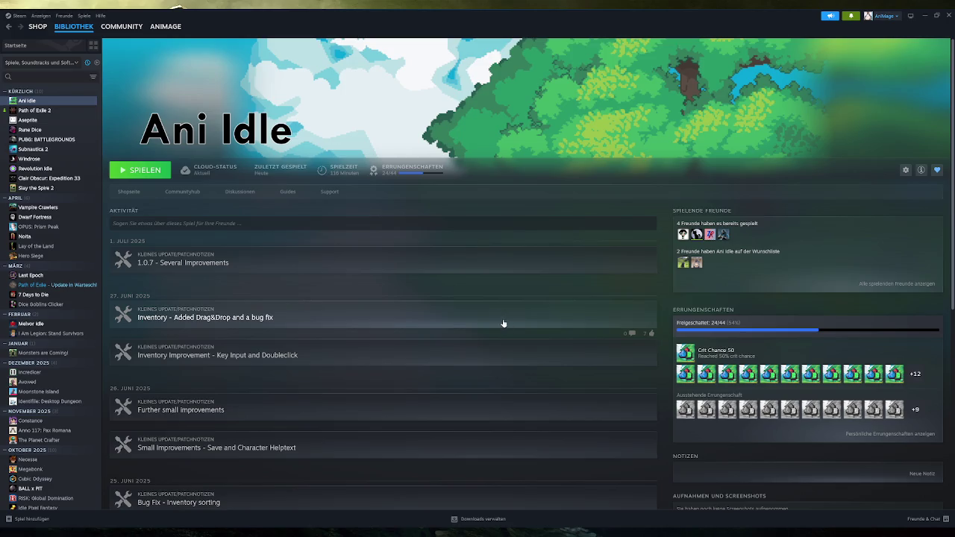
Copy the Ani Idle store page address, then close and reopen Steam
click(396, 321)
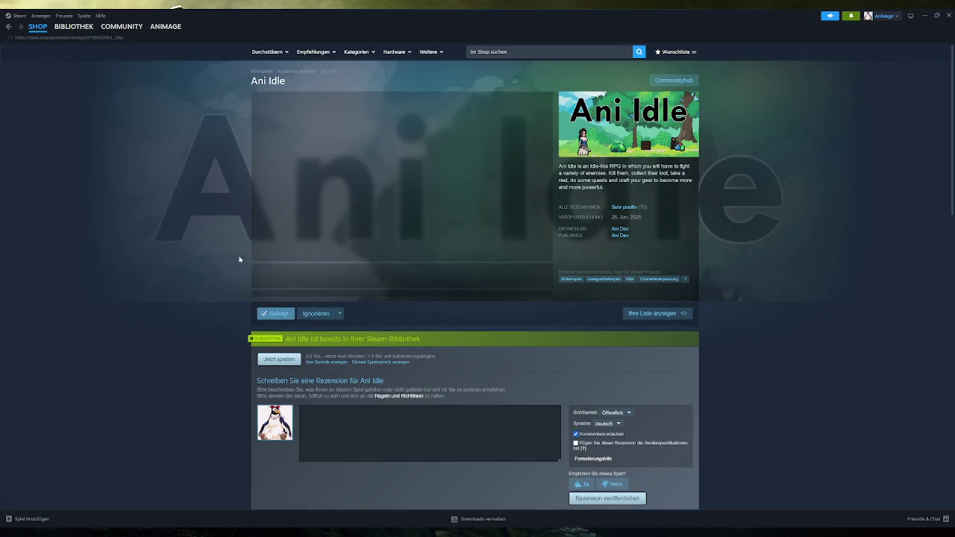
right_click(139, 212)
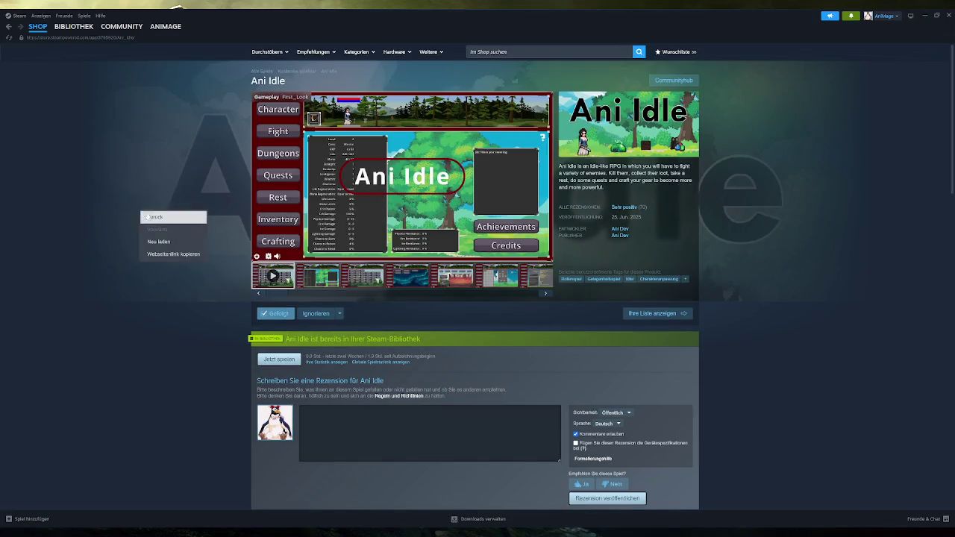
click(168, 252)
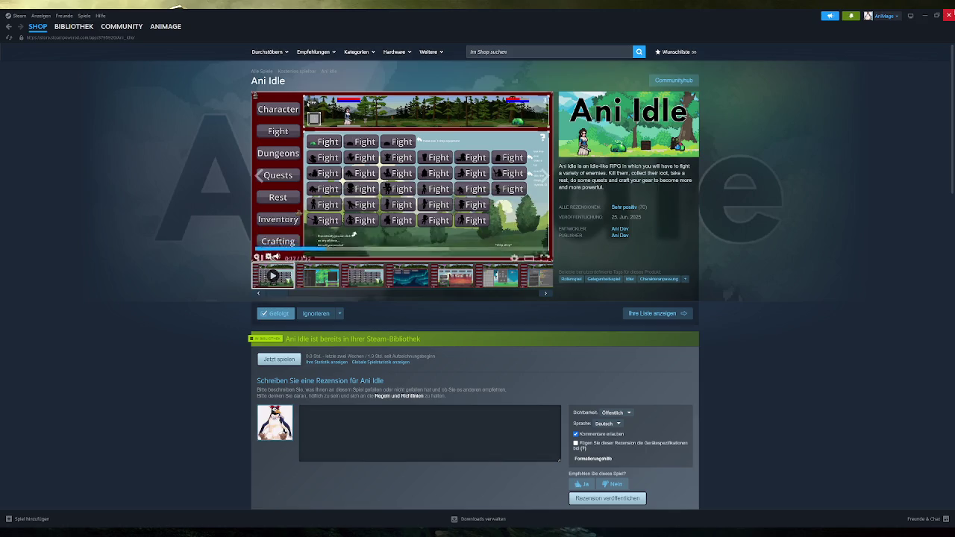
click(950, 15)
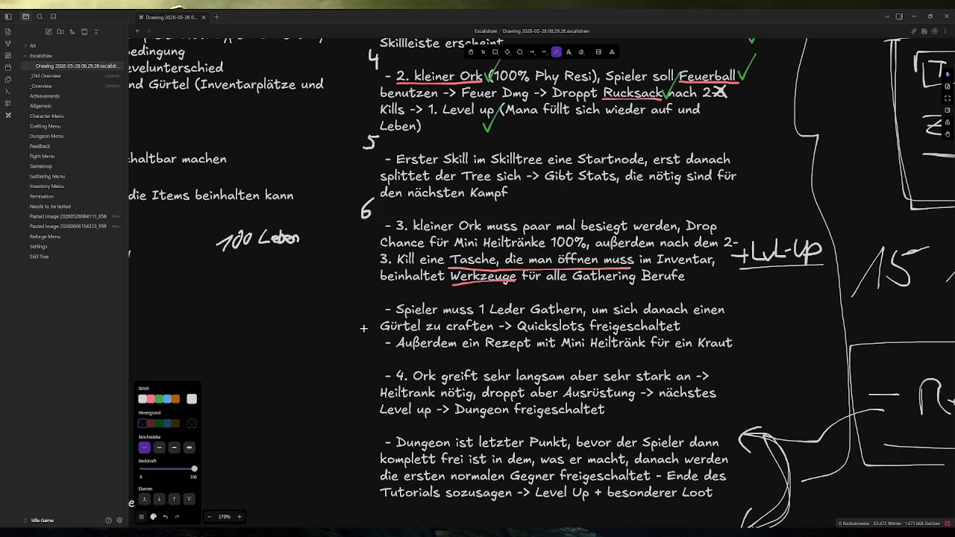
click(857, 533)
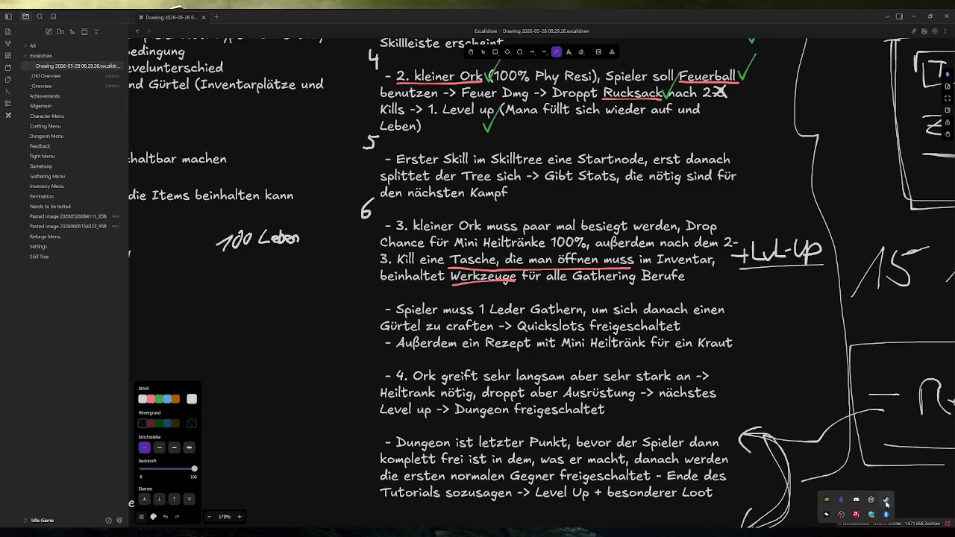
click(887, 504)
click(74, 26)
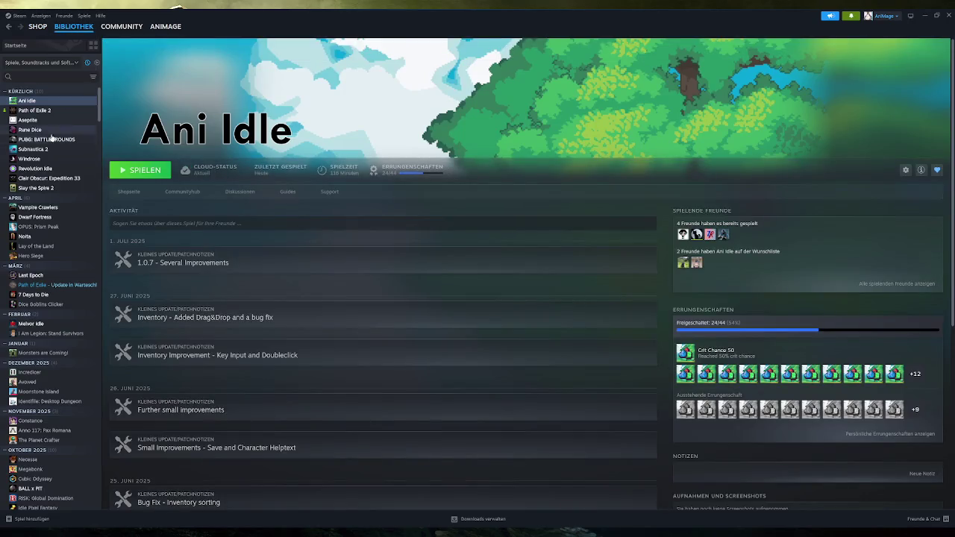
View the Revolution Idle library page, then close Steam
click(35, 169)
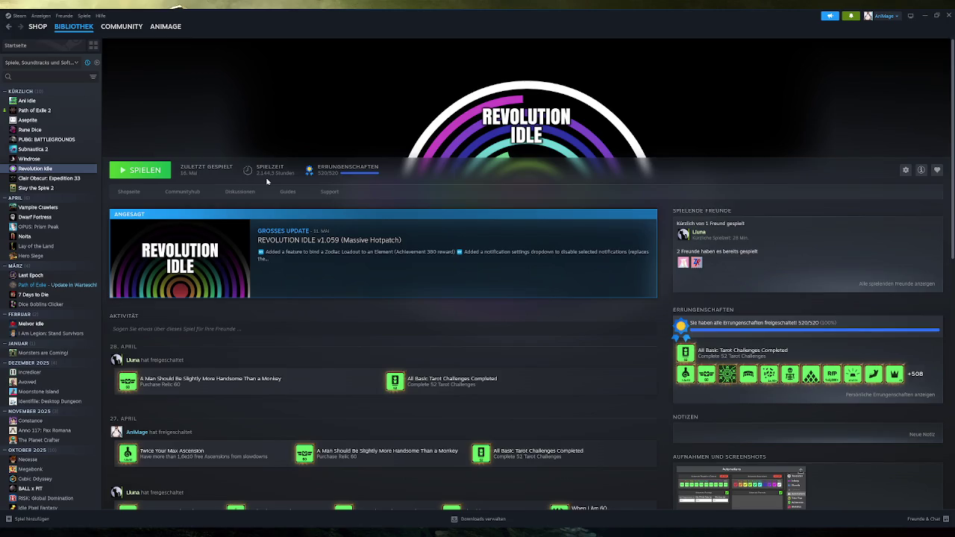
click(947, 15)
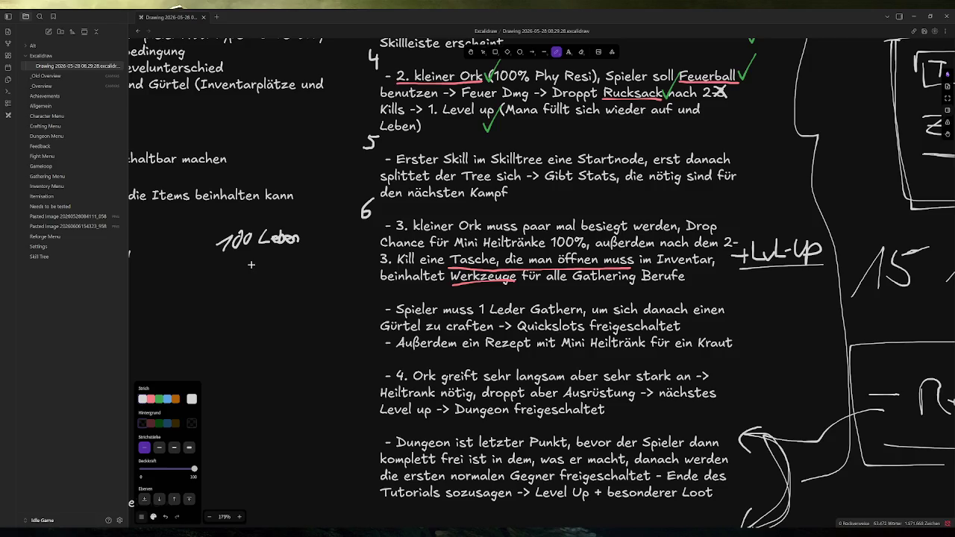
Handwrite '30 Leben' above '100 Leben', then return to Godot and run the game
scroll(276, 280, up, 1)
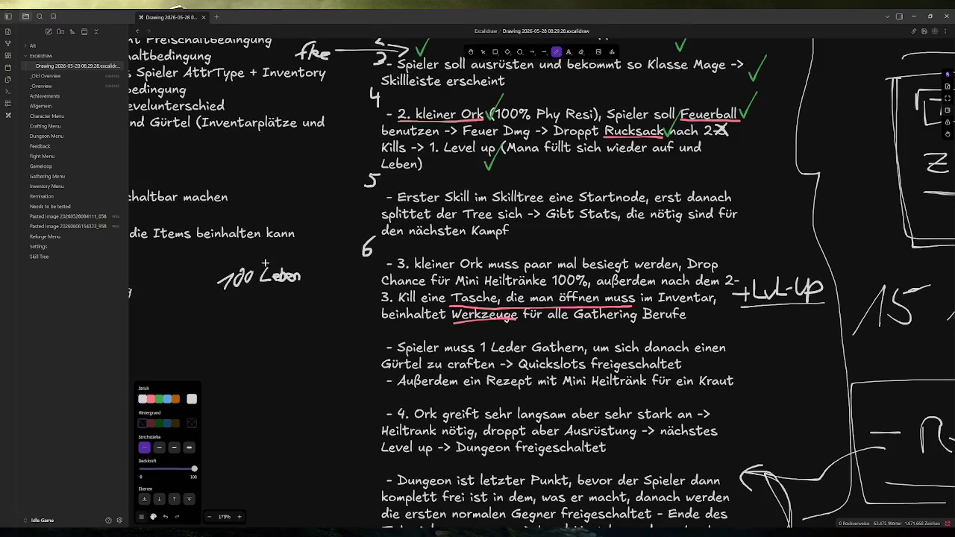
mouse_move(239, 248)
mouse_down()
mouse_move(241, 262)
mouse_move(259, 252)
mouse_move(290, 259)
mouse_move(297, 241)
mouse_move(299, 260)
mouse_move(318, 255)
mouse_up()
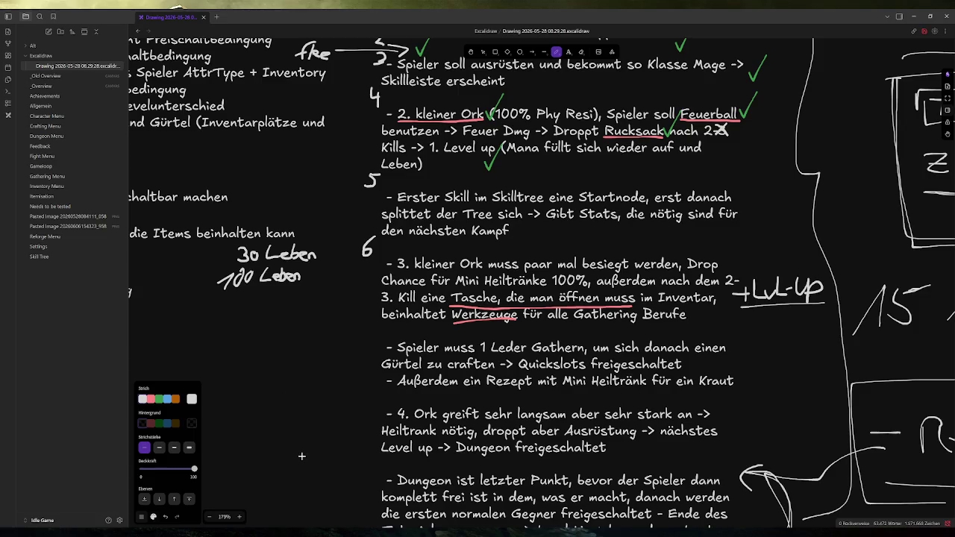
mouse_move(293, 532)
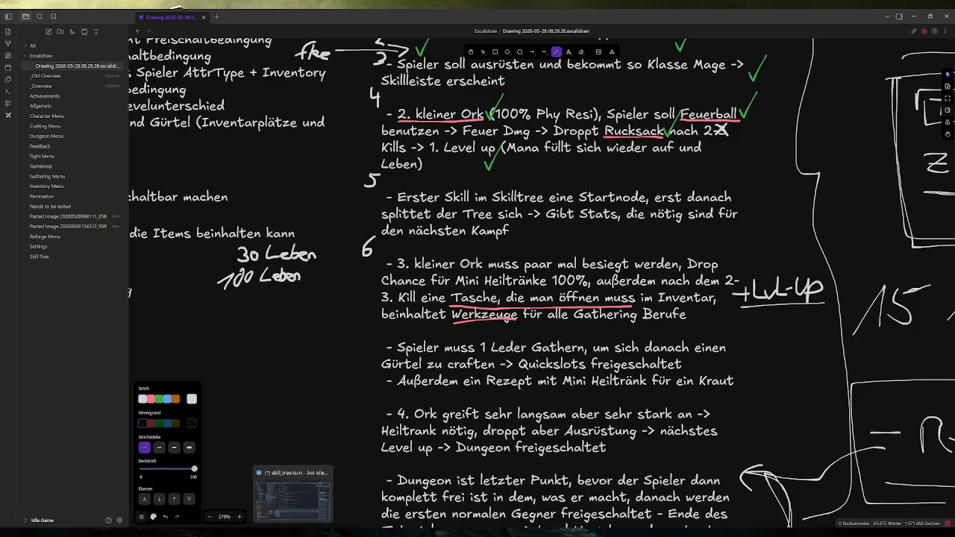
click(293, 498)
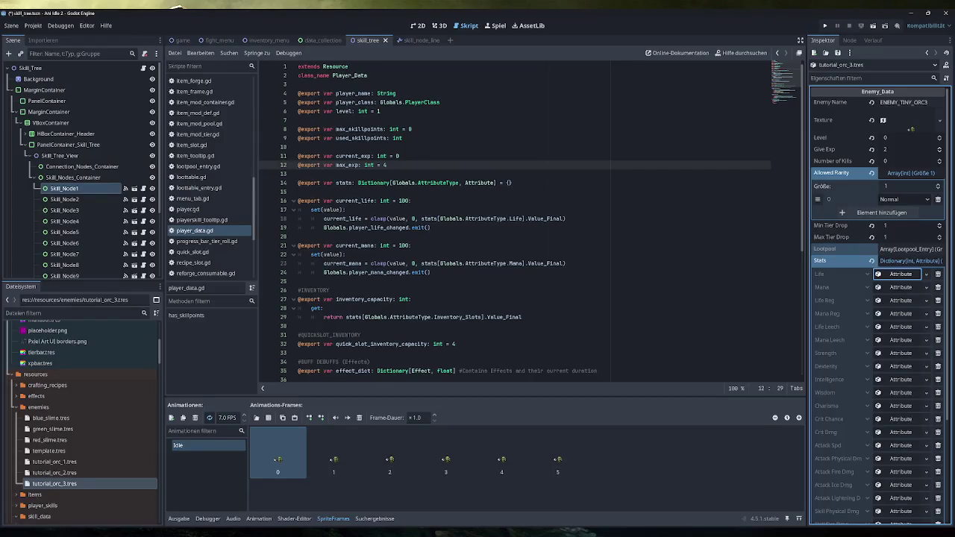
click(822, 26)
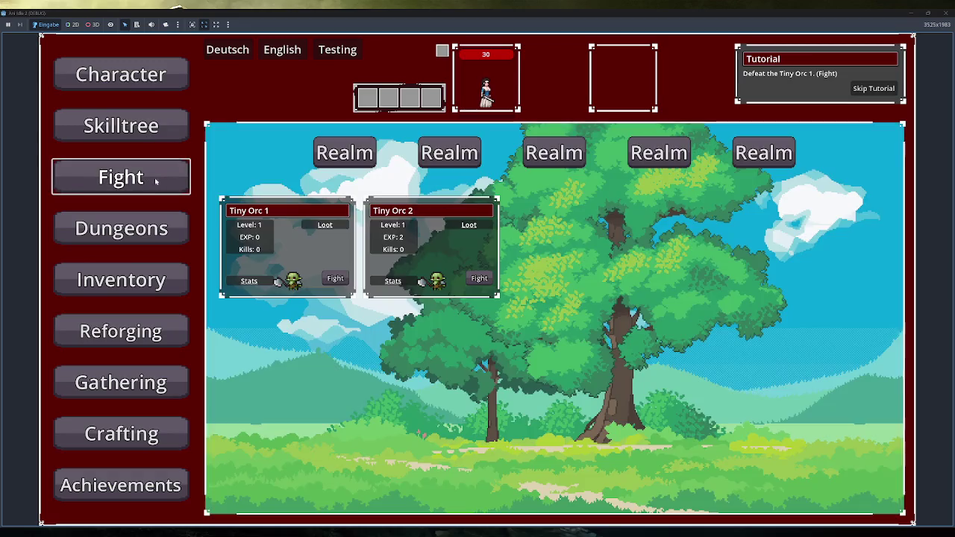
Fight Tiny Orc 1 in the running game, then flee the fight
click(335, 279)
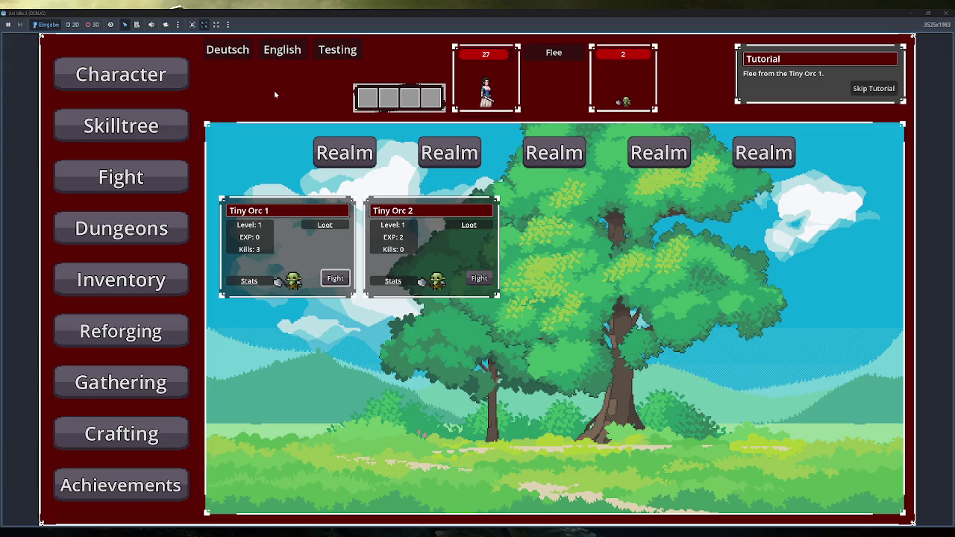
click(537, 59)
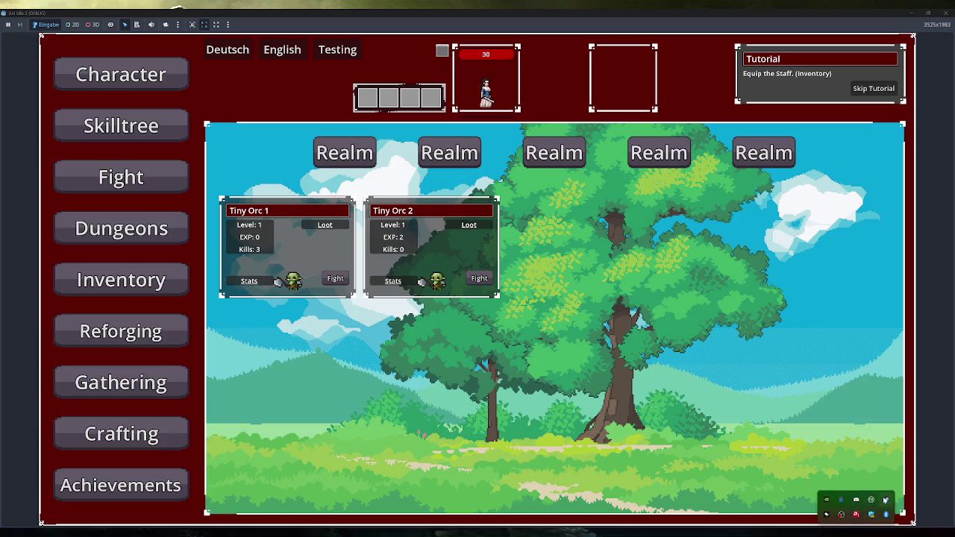
key(alt+Tab)
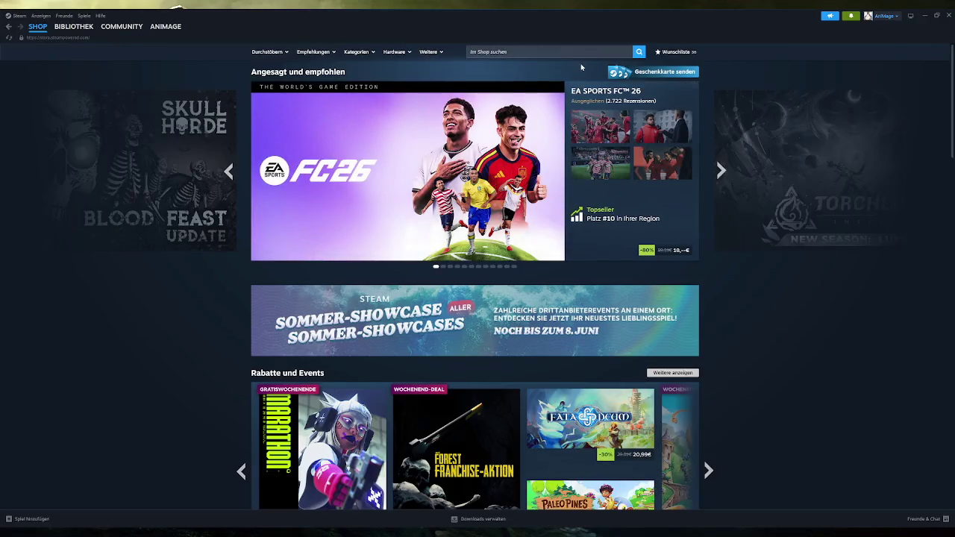
Search the Steam store for 'idleon' and open the IdleOn store page
click(544, 51)
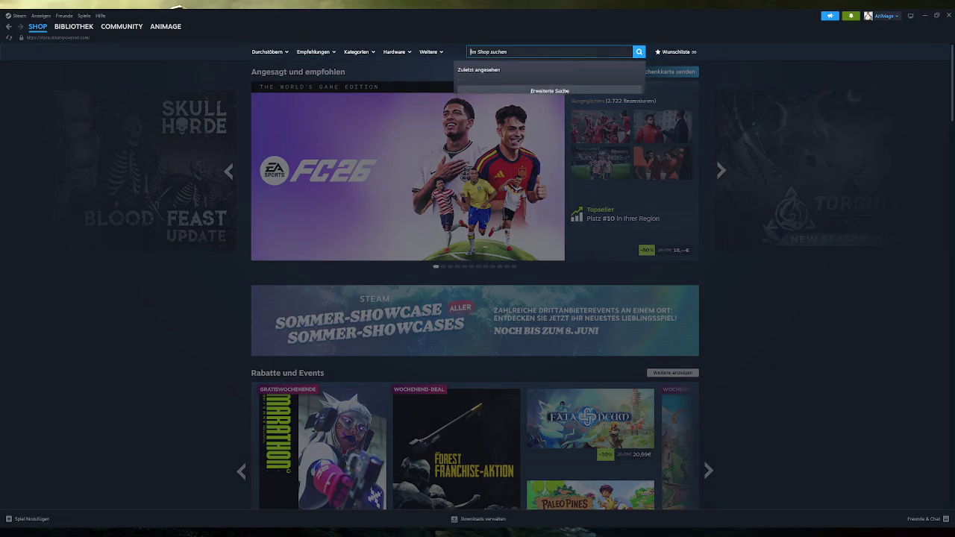
text(idleon)
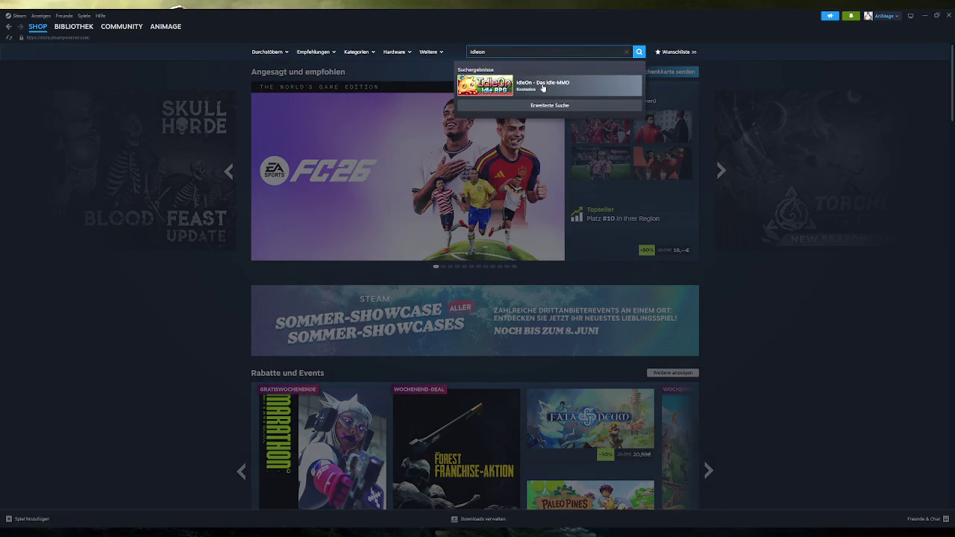
click(543, 88)
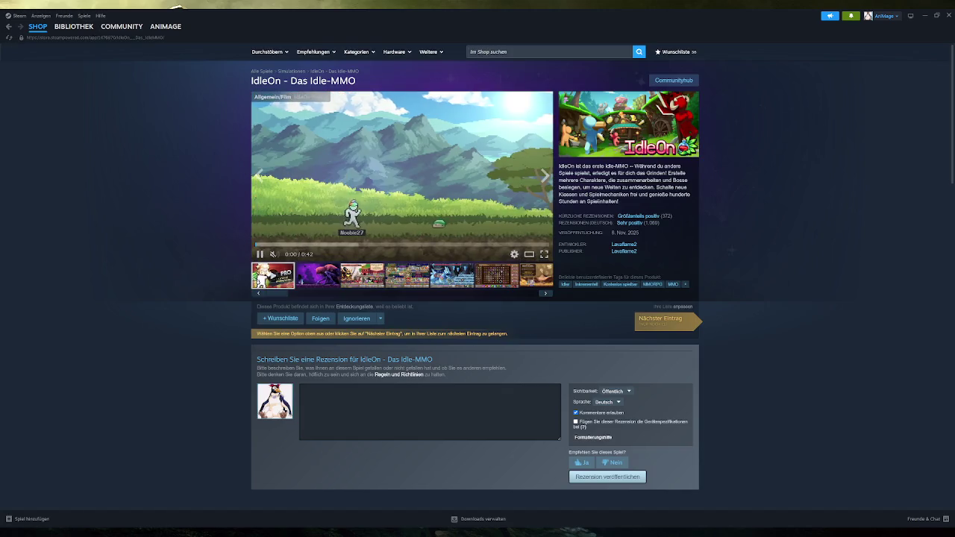
Flip through the IdleOn screenshots to the lamp image and scroll the page
click(363, 278)
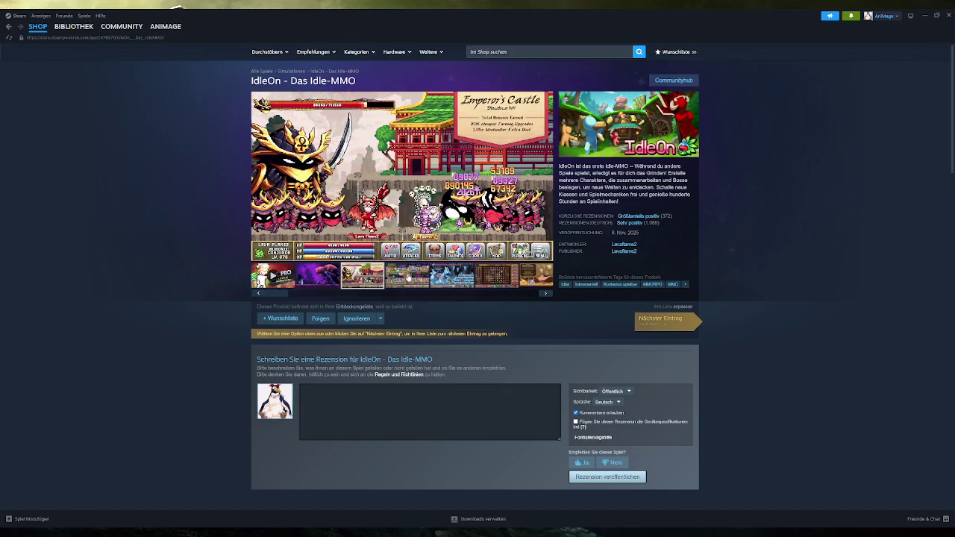
click(407, 278)
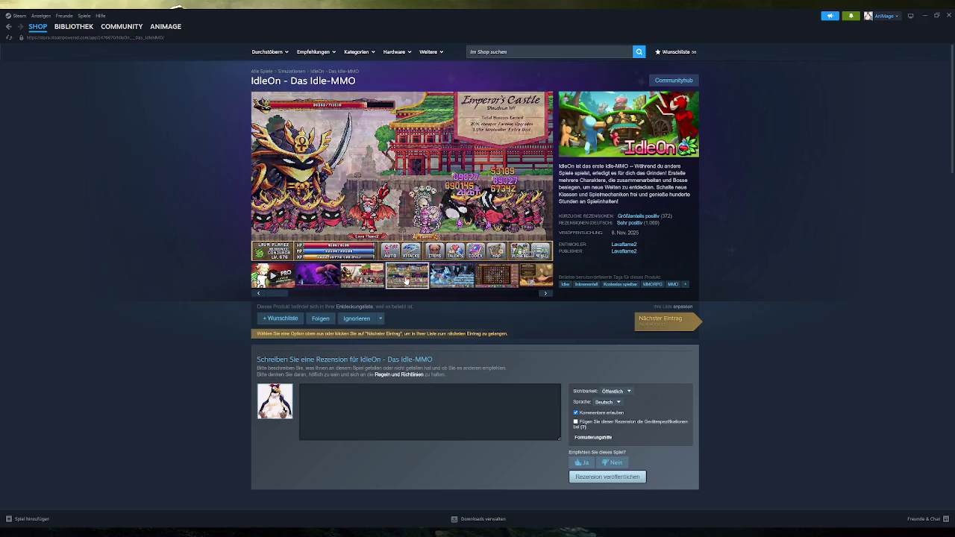
click(452, 278)
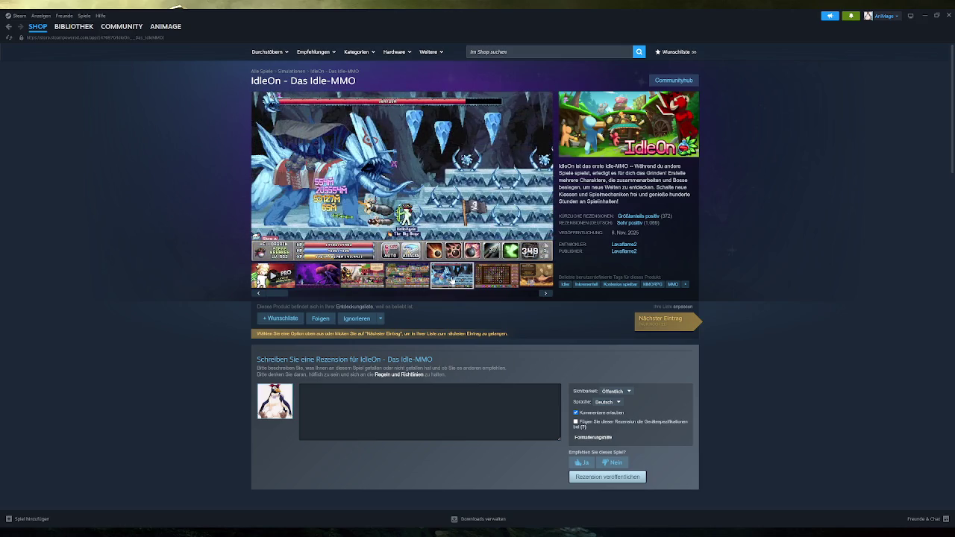
click(492, 279)
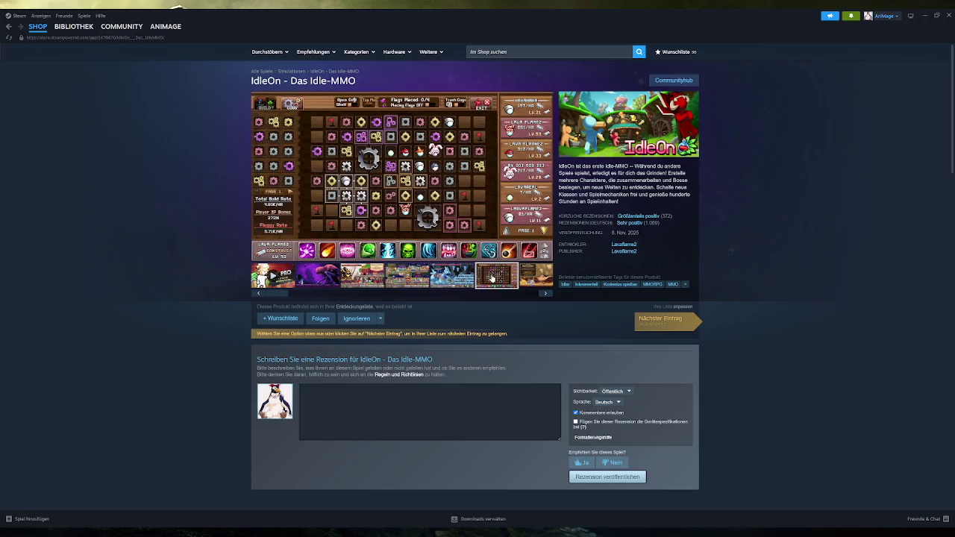
click(546, 293)
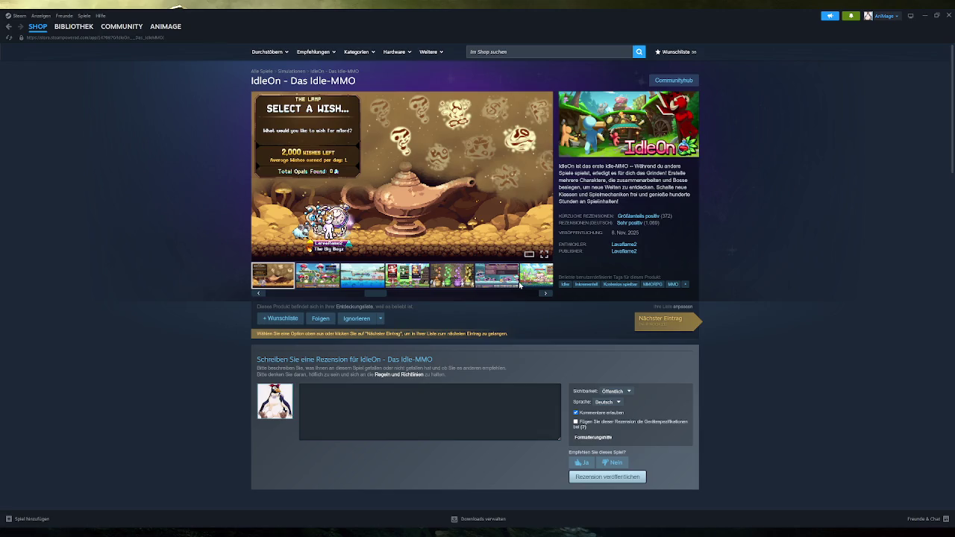
scroll(192, 287, down, 3)
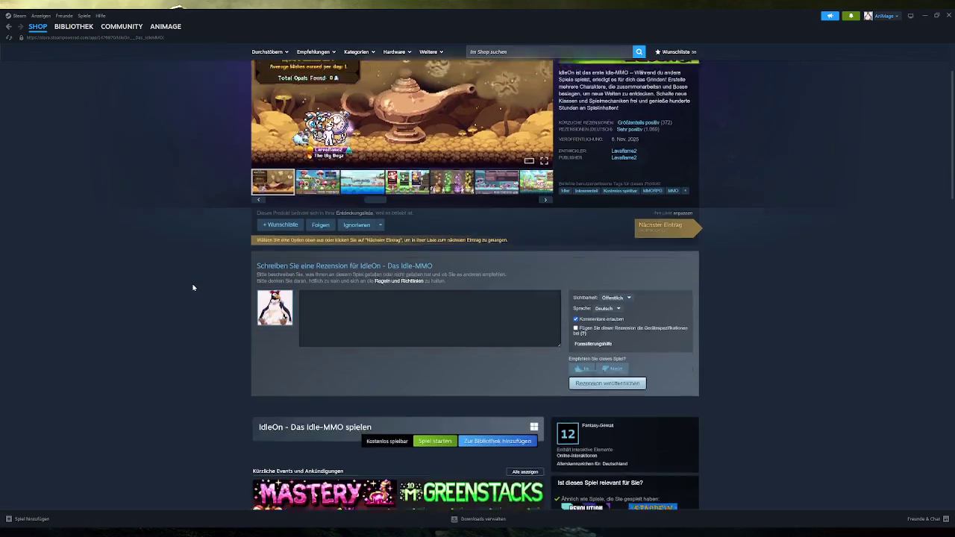
scroll(187, 290, up, 1)
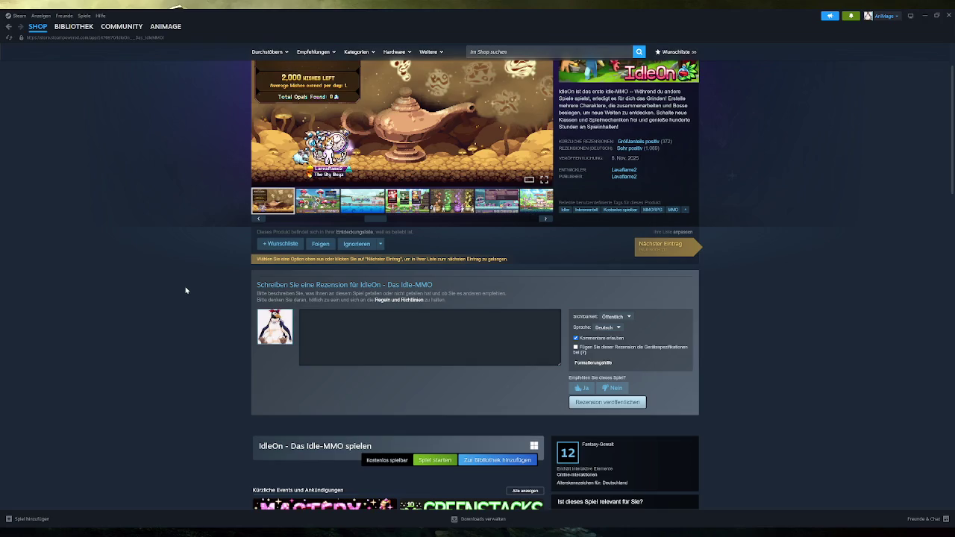
scroll(184, 292, down, 6)
scroll(172, 306, up, 5)
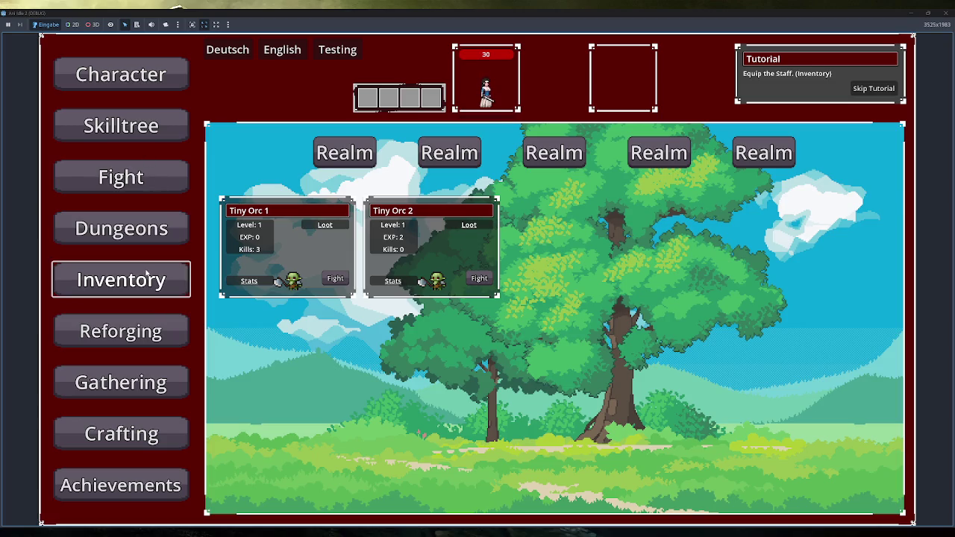
Equip the Simple Staff from the inventory, view Character stats and Fireball, then close the game
click(121, 280)
double_click(271, 213)
click(112, 75)
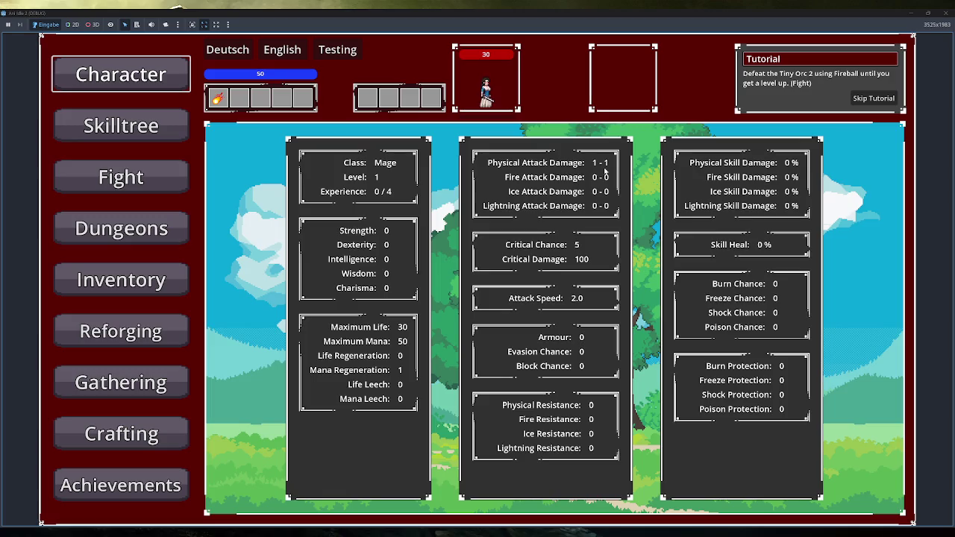
mouse_move(217, 98)
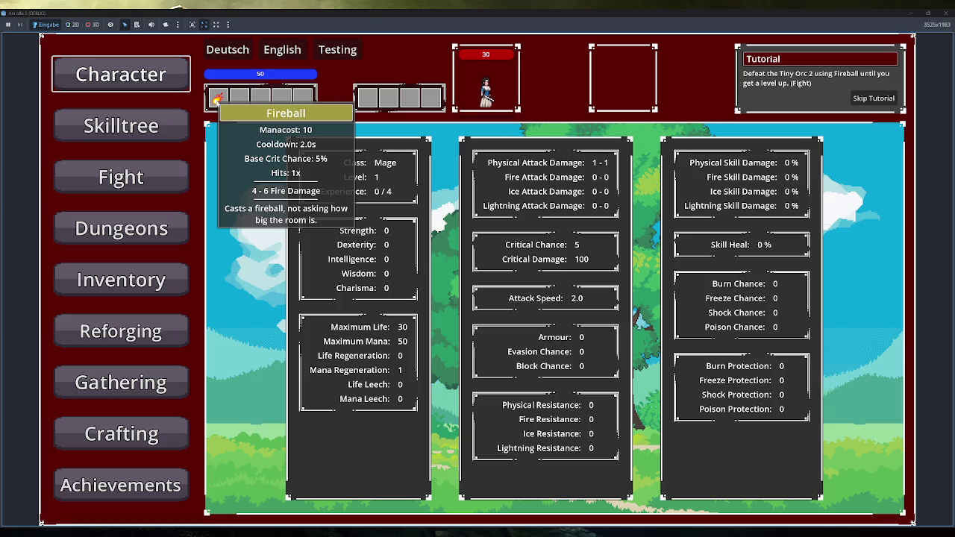
click(946, 13)
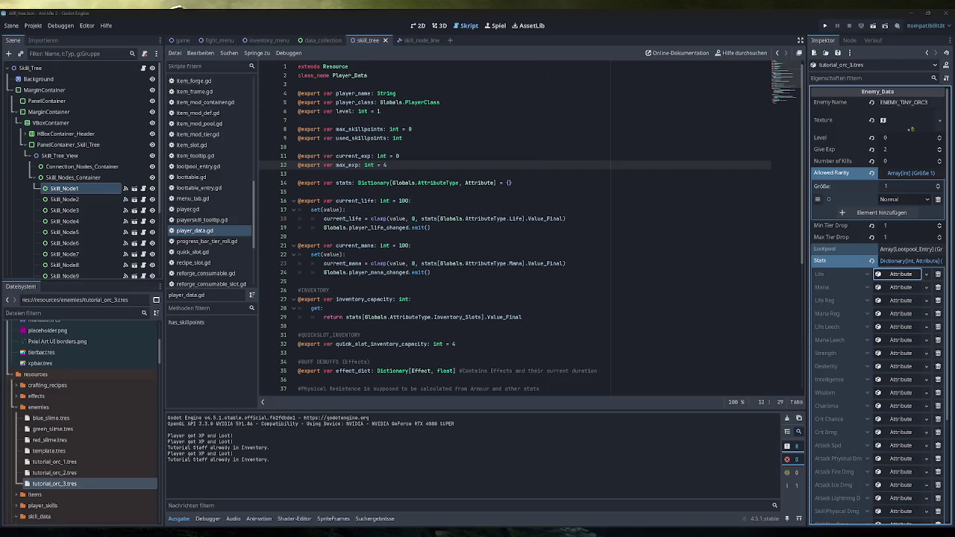
key(alt+Tab)
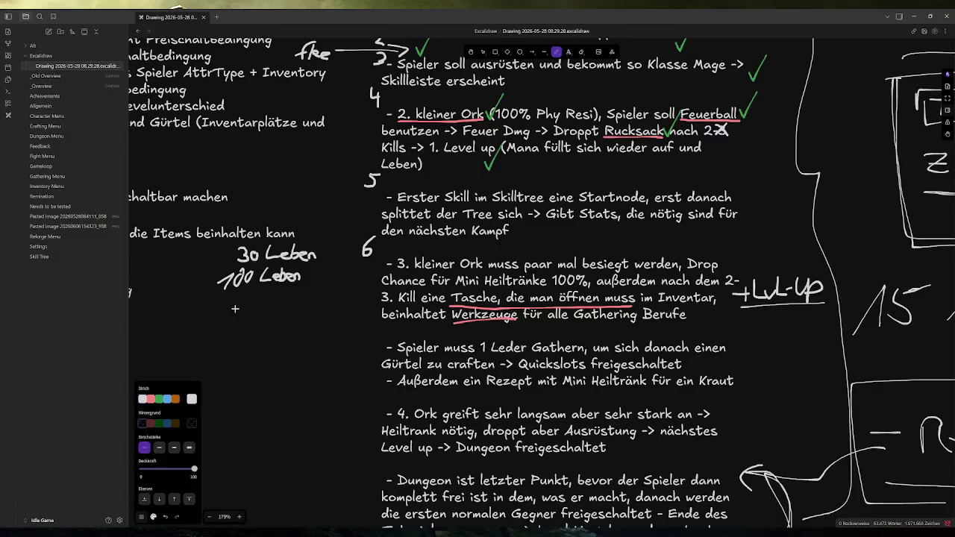
Handwrite '1Phy' and '5Fire 3x' below the '100 Leben' note
mouse_move(206, 317)
mouse_down()
mouse_move(210, 326)
mouse_move(258, 317)
mouse_move(248, 345)
mouse_move(213, 360)
mouse_move(232, 339)
mouse_move(242, 357)
mouse_up()
drag(246, 351, 265, 355)
mouse_move(273, 330)
mouse_down()
mouse_move(282, 331)
mouse_move(278, 356)
mouse_move(299, 357)
mouse_up()
drag(298, 345, 291, 357)
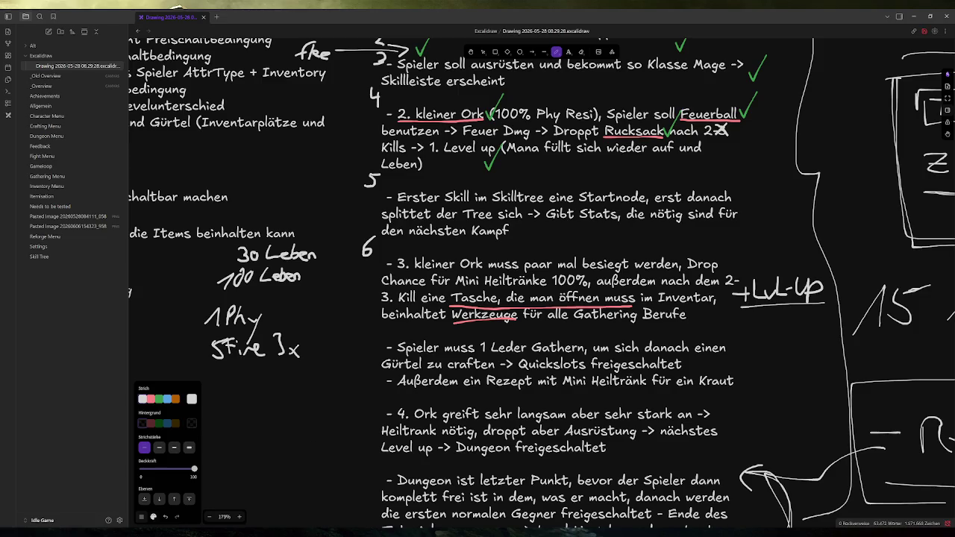
Enclose '5Fire 3x' in brackets, then switch back to Godot
mouse_move(293, 531)
drag(204, 333, 200, 365)
drag(302, 333, 306, 363)
key(alt+Tab)
Inspect tutorial_orc_2.tres with its Life attribute expanded, then load tutorial_orc_3.tres
click(74, 473)
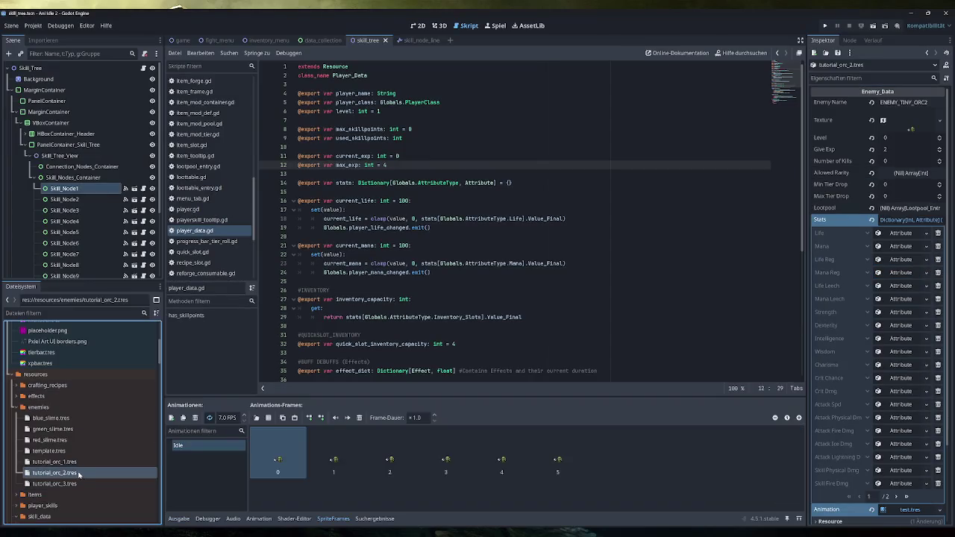
click(901, 232)
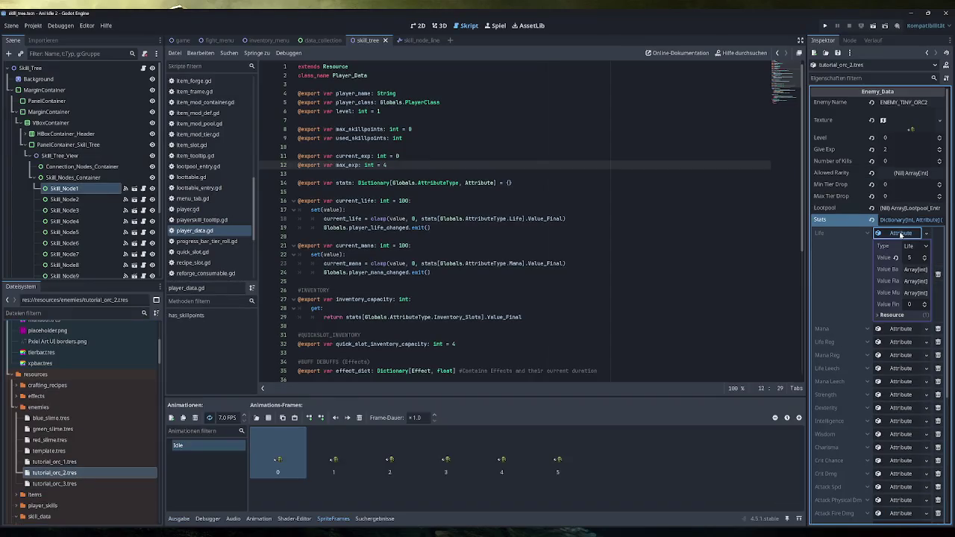
click(67, 483)
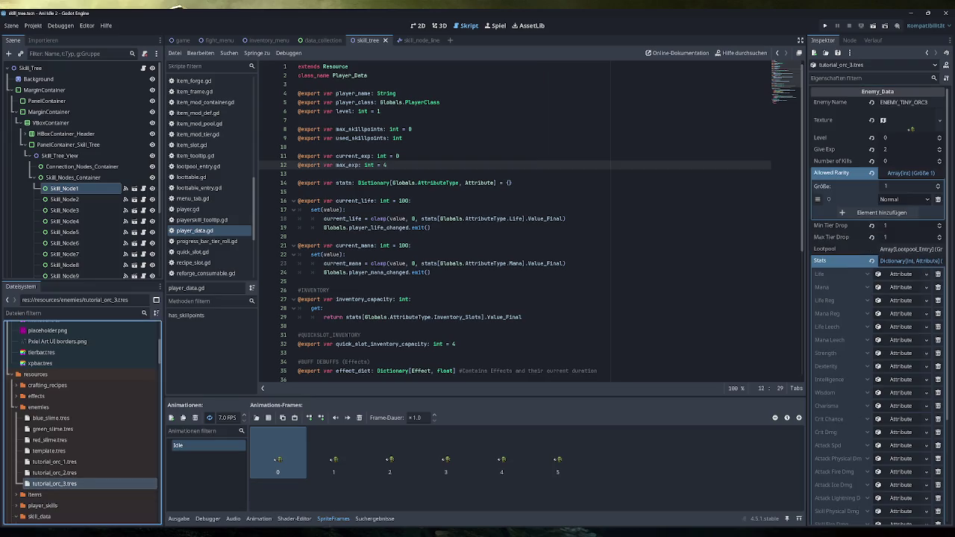
Consult the Excalidraw notes, then return to the Godot editor
mouse_move(292, 534)
click(295, 496)
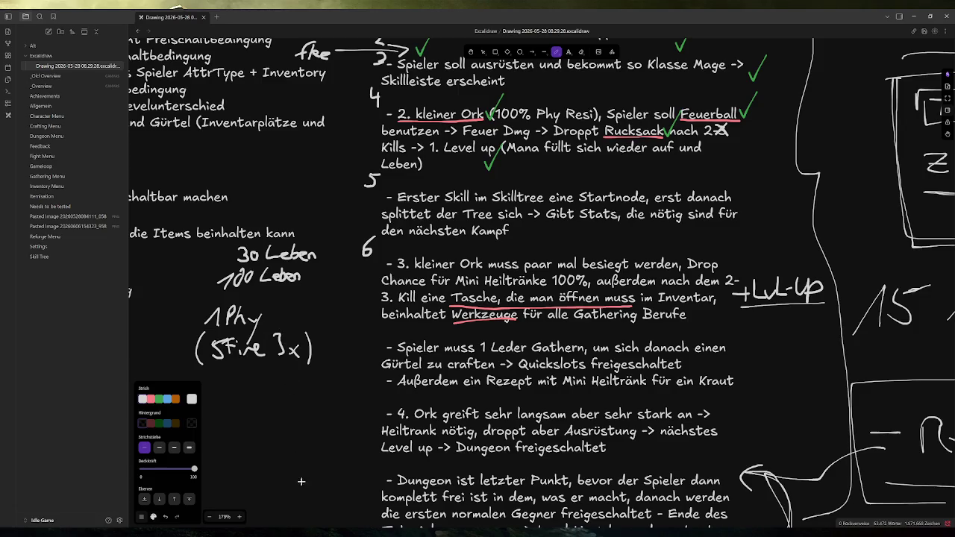
key(alt+Tab)
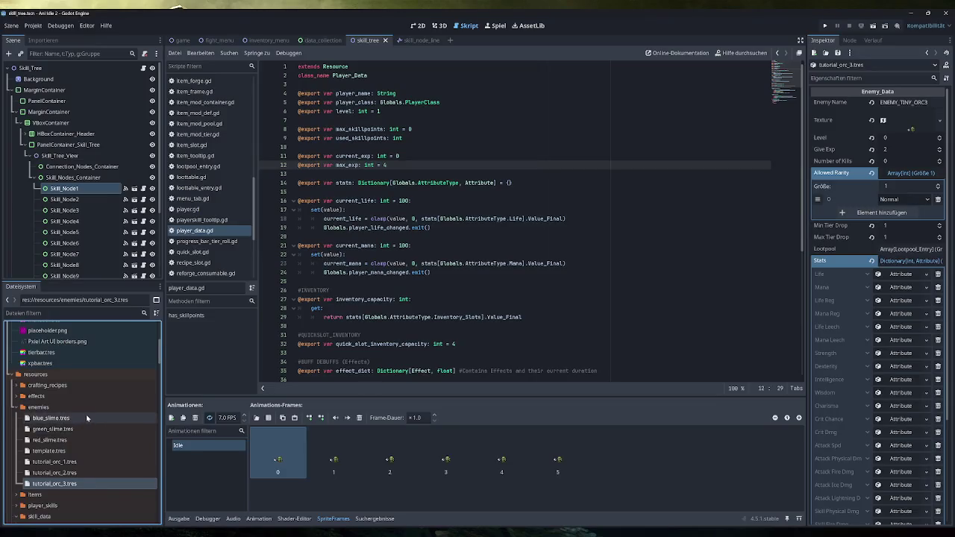
Load player_data.tres into the Inspector and check its Attack Physical Dmg attribute
double_click(88, 415)
scroll(85, 425, down, 6)
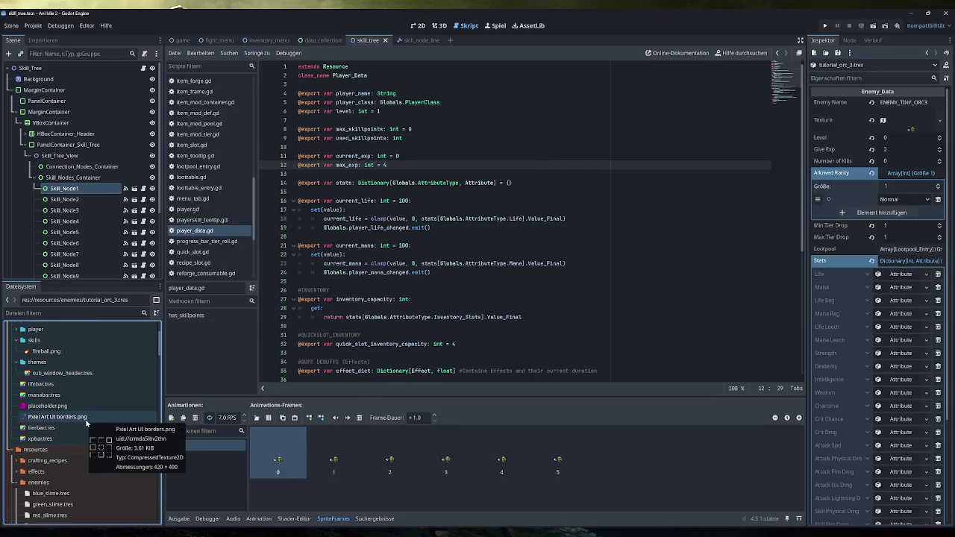
scroll(82, 437, down, 5)
click(64, 350)
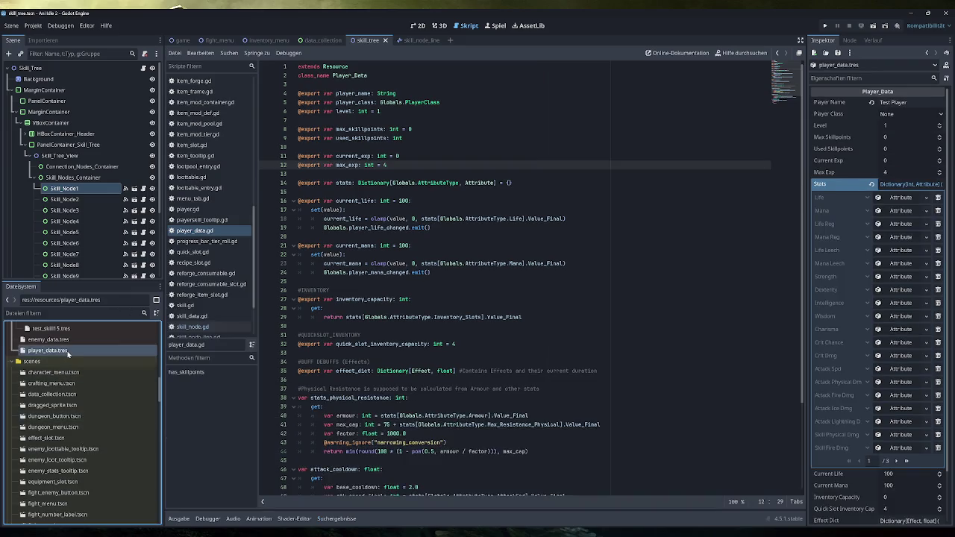
click(899, 385)
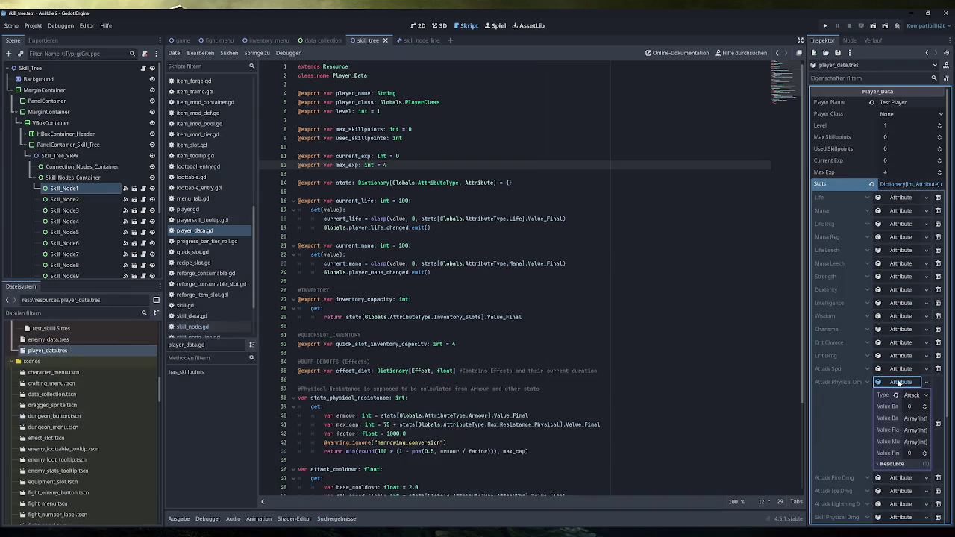
click(900, 383)
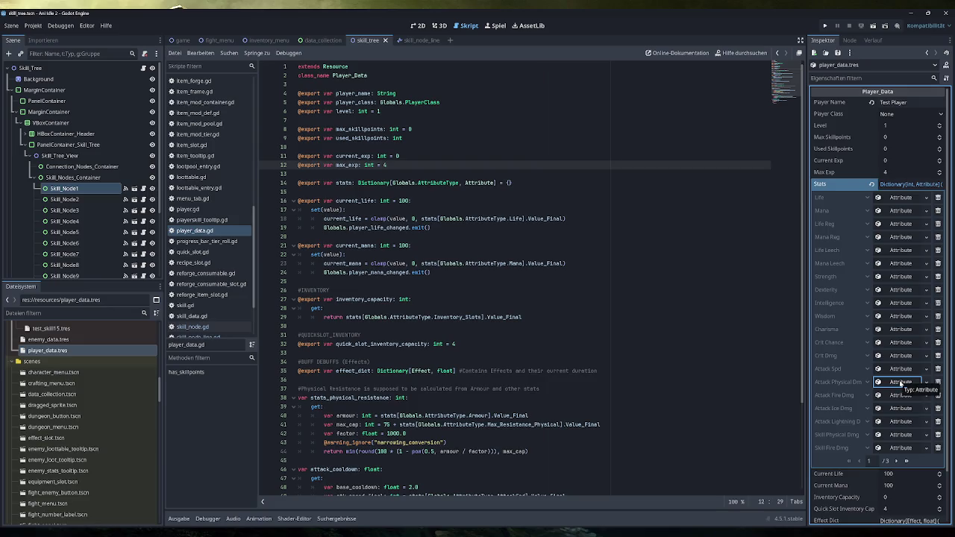
click(901, 383)
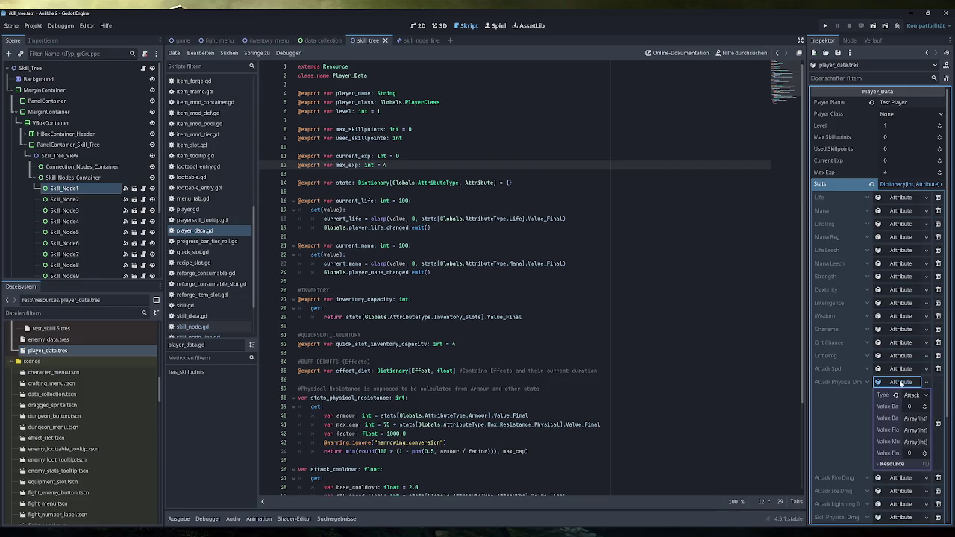
click(901, 384)
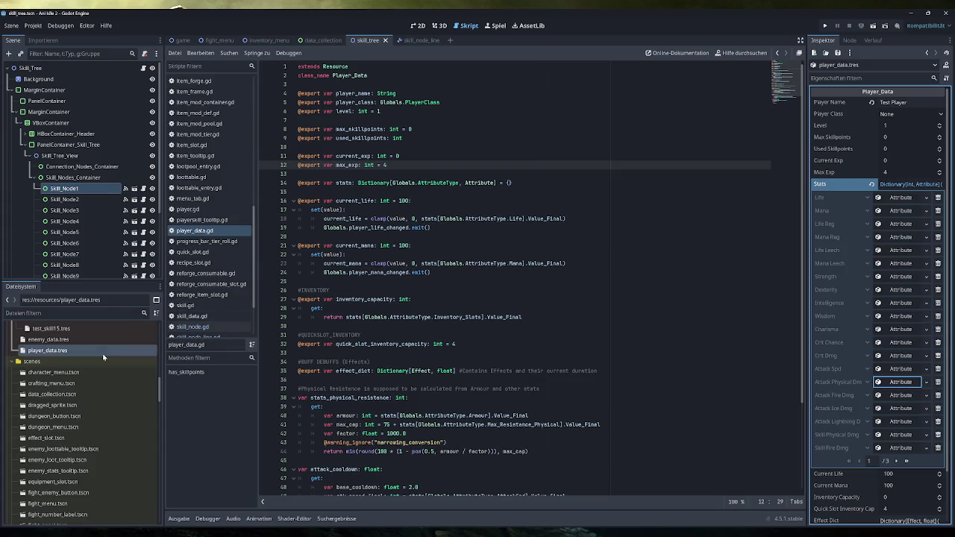
Expand the items folder in the FileSystem dock to view its subfolders
scroll(95, 392, up, 3)
scroll(92, 421, up, 5)
scroll(67, 463, down, 3)
click(21, 420)
scroll(44, 425, down, 3)
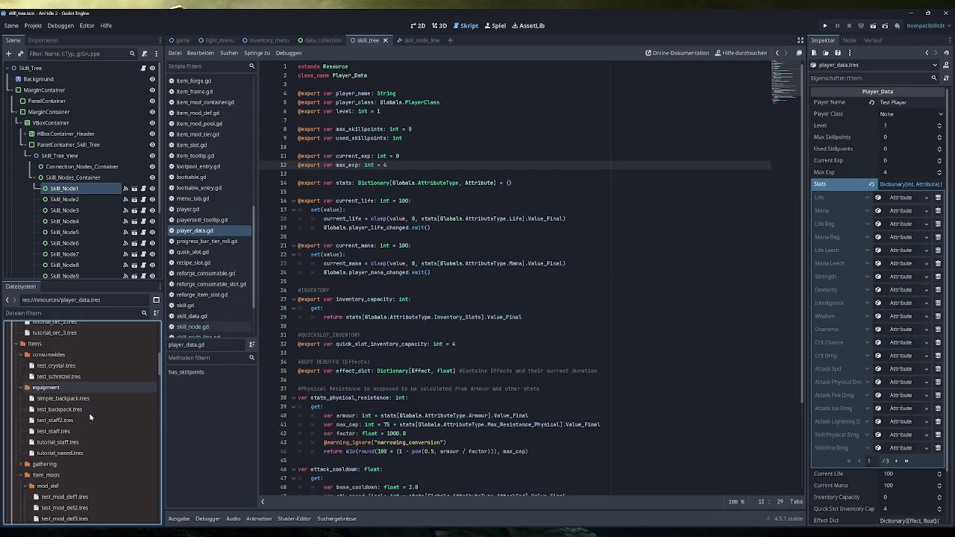
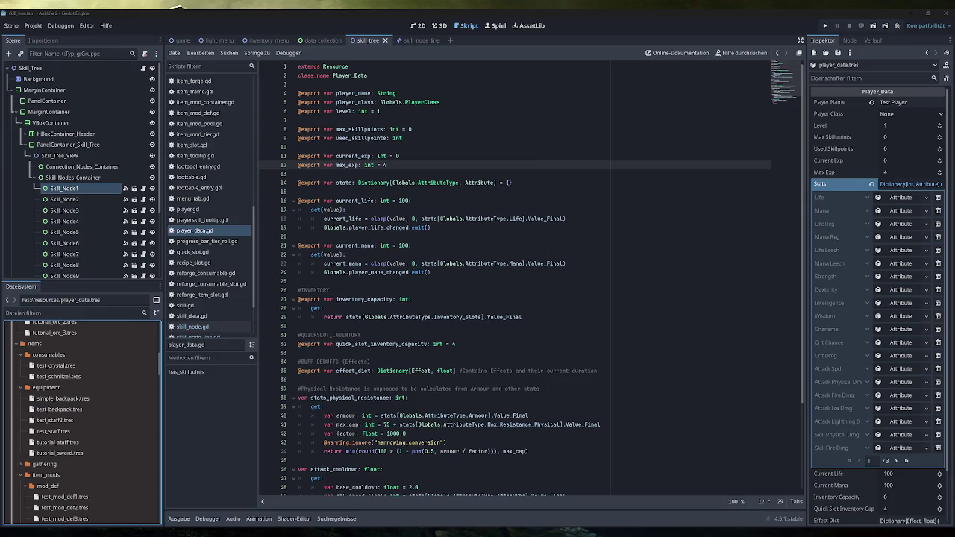
Open tutorial_staff.tres and expand its base mod to inspect it
click(94, 444)
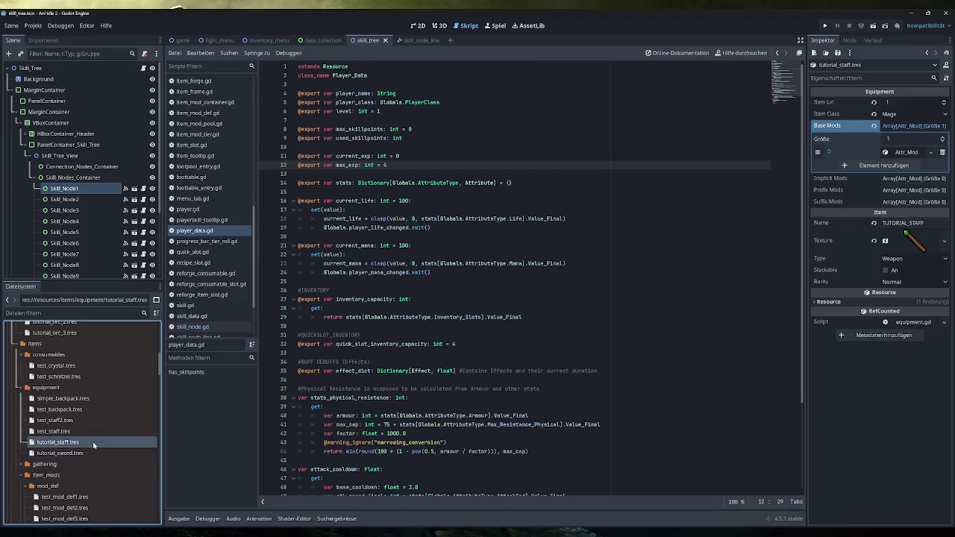
click(915, 158)
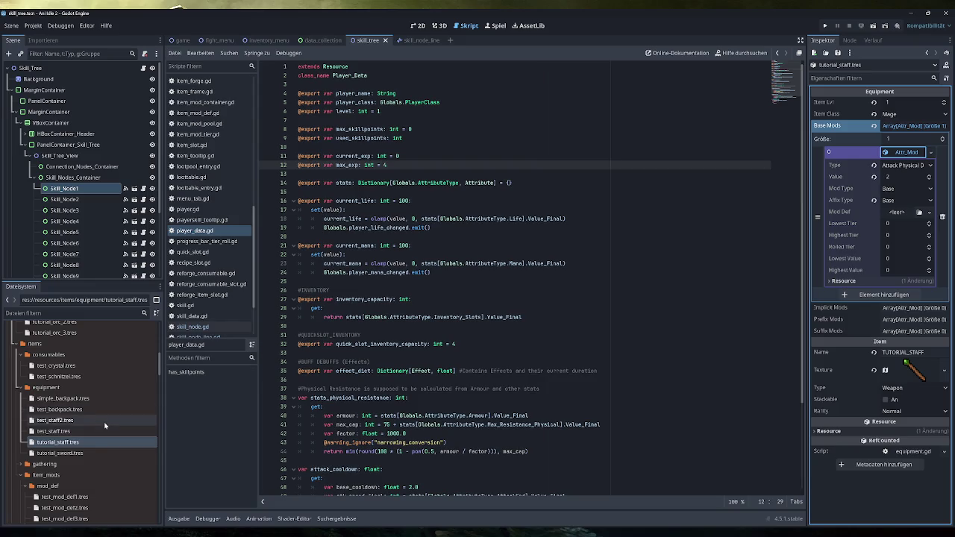
scroll(108, 425, down, 1)
scroll(108, 420, down, 6)
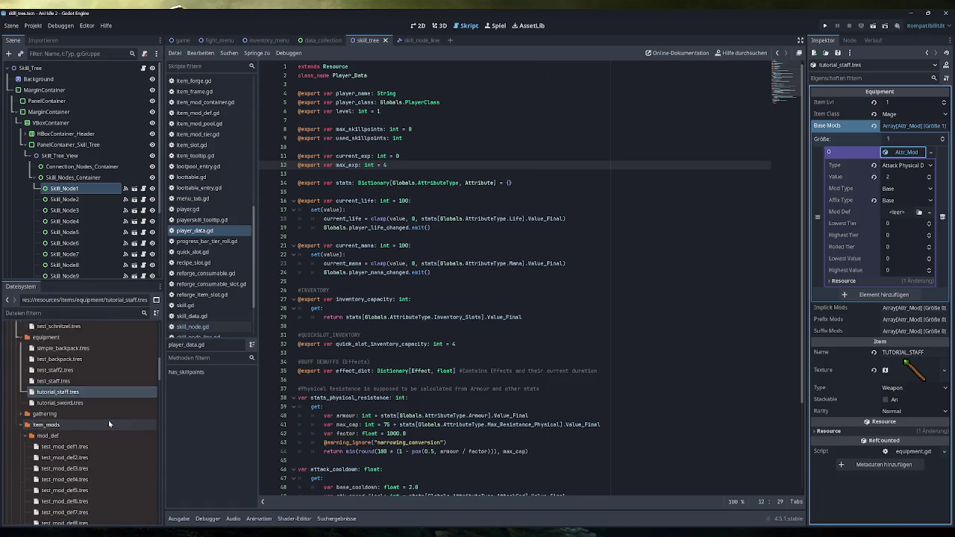
scroll(117, 423, down, 1)
Expand the player skills and skill_data folders and open startnode.tres
double_click(42, 480)
click(54, 478)
double_click(39, 489)
click(50, 500)
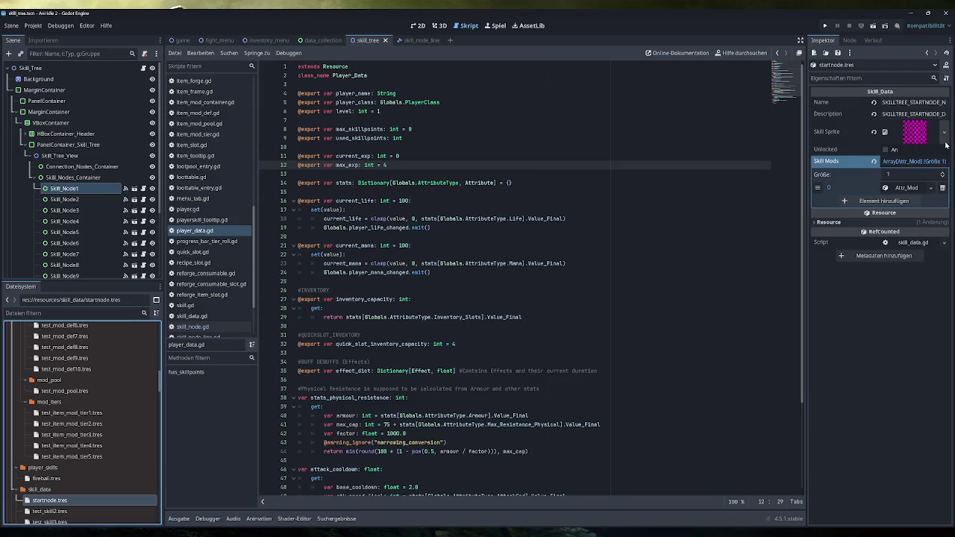
Add a second Attr_Mod to the start node's Skill Mods with type Attack Physical and value 4
click(907, 188)
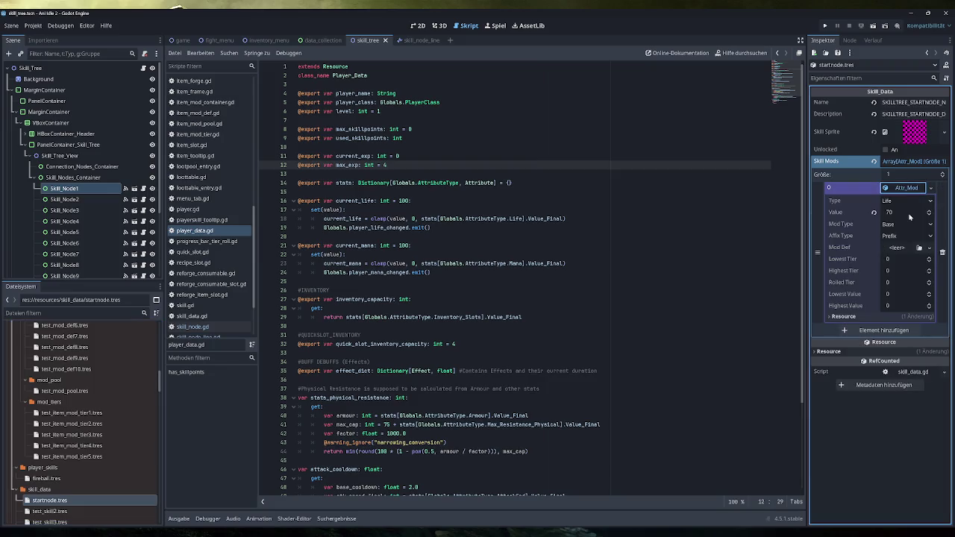
click(903, 332)
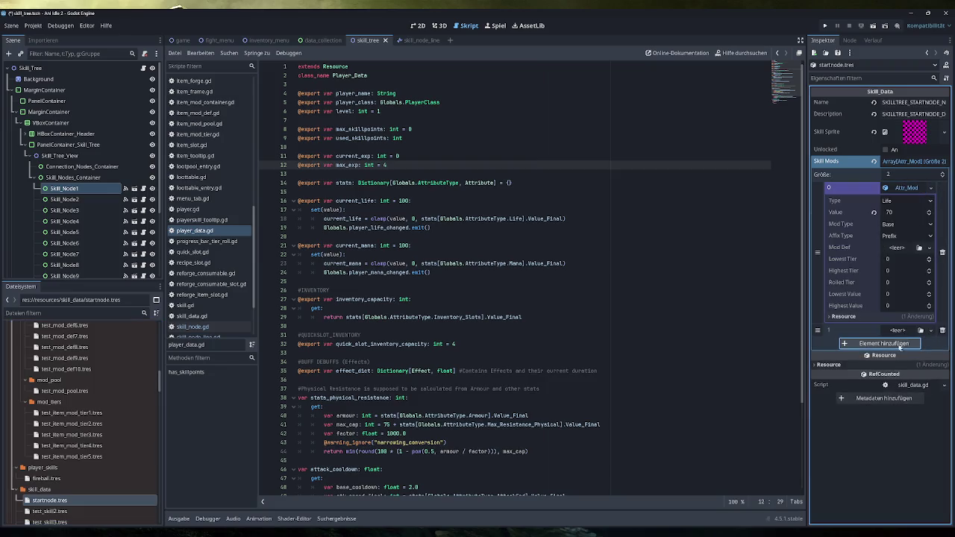
click(898, 331)
click(899, 343)
click(926, 330)
click(899, 343)
click(900, 344)
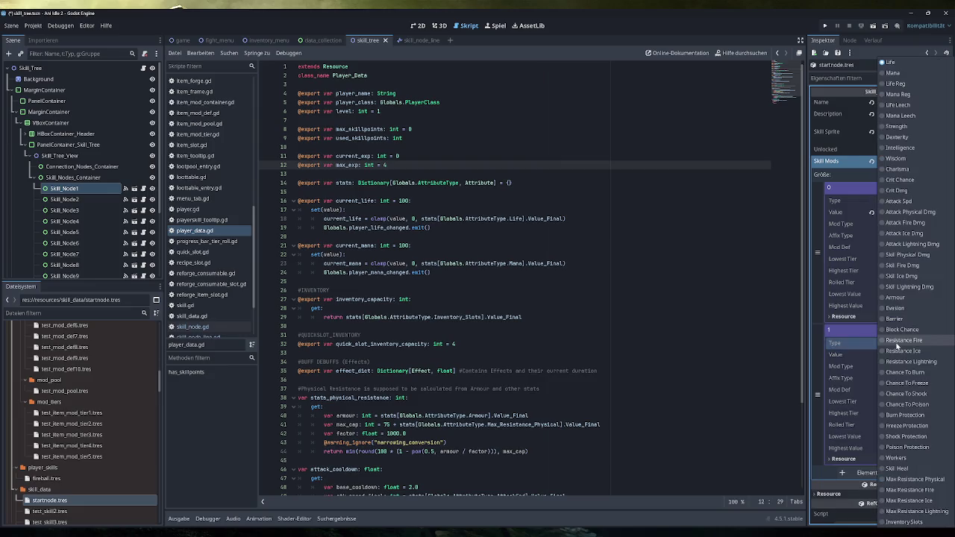
click(907, 212)
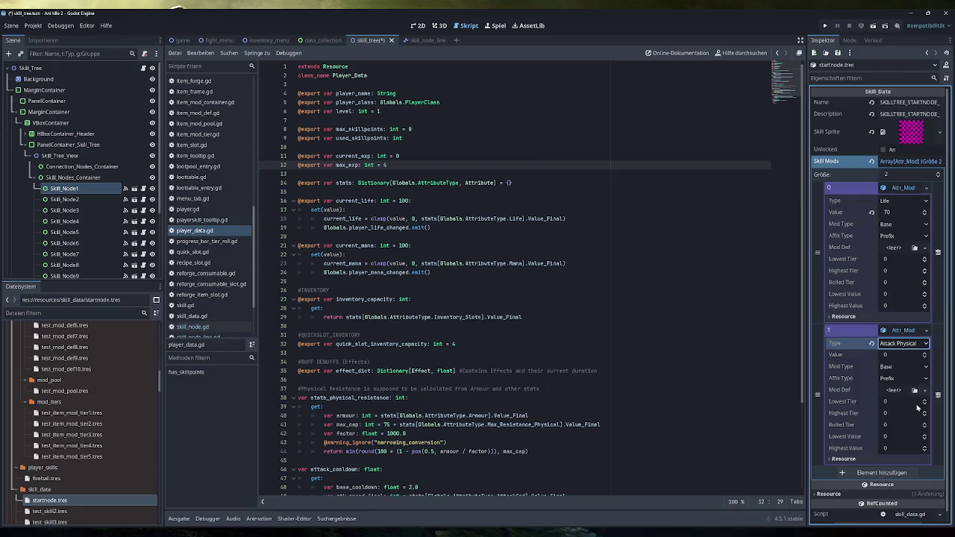
click(903, 354)
text(4)
key(Return)
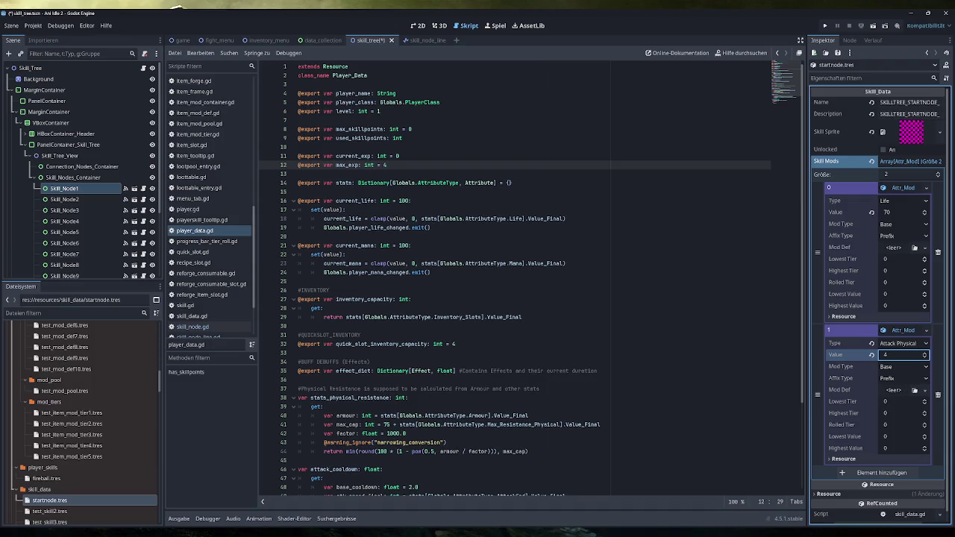
Save the project and launch the game
click(478, 344)
key(ctrl+s)
click(825, 25)
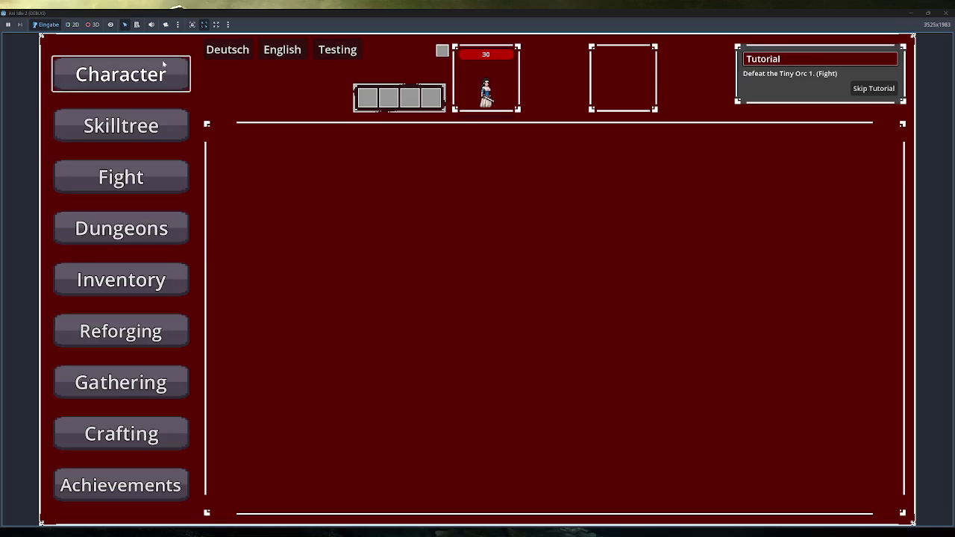
Look through the Character, Skilltree, Inventory and Fight views in the running game
click(163, 64)
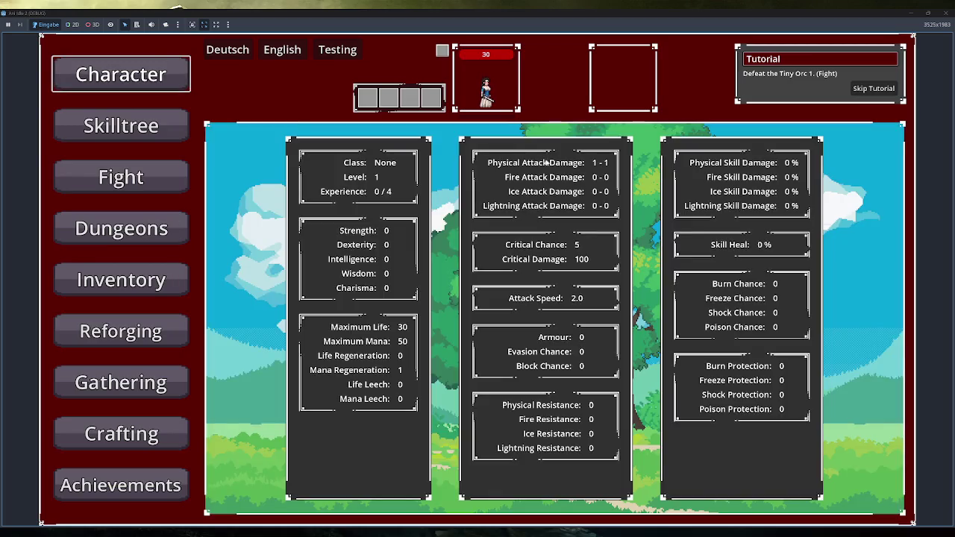
click(121, 126)
mouse_move(553, 328)
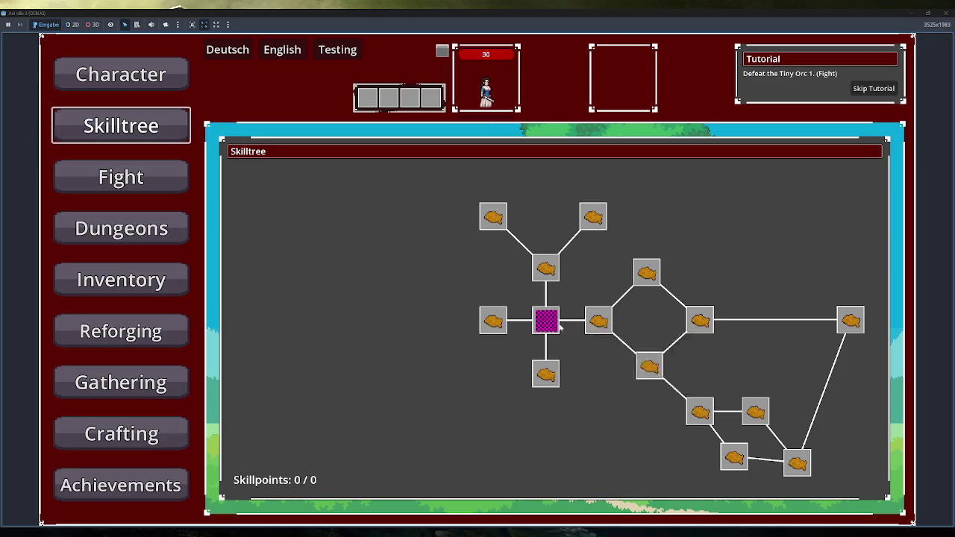
click(121, 280)
click(121, 177)
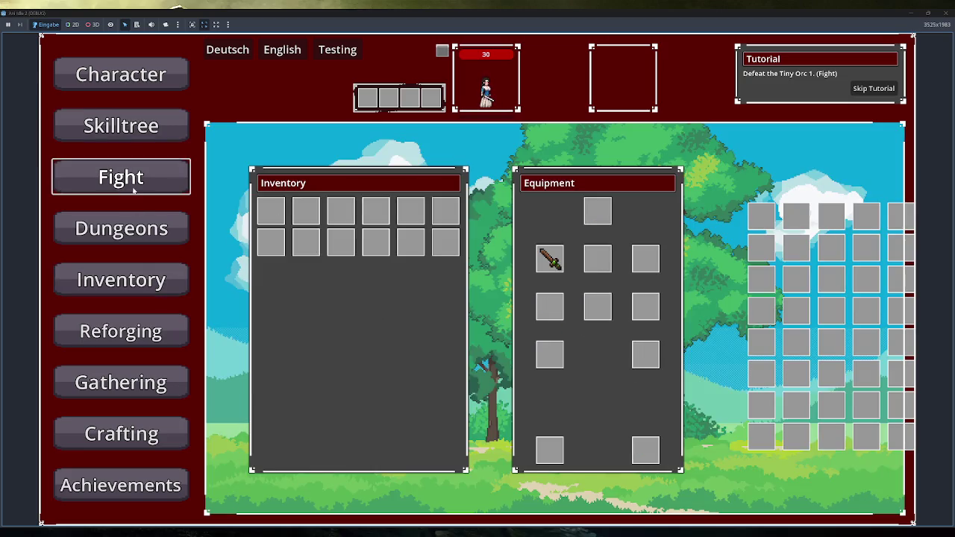
Start a fight with Tiny Orc 1, flee, and equip the Simple Staff
click(346, 277)
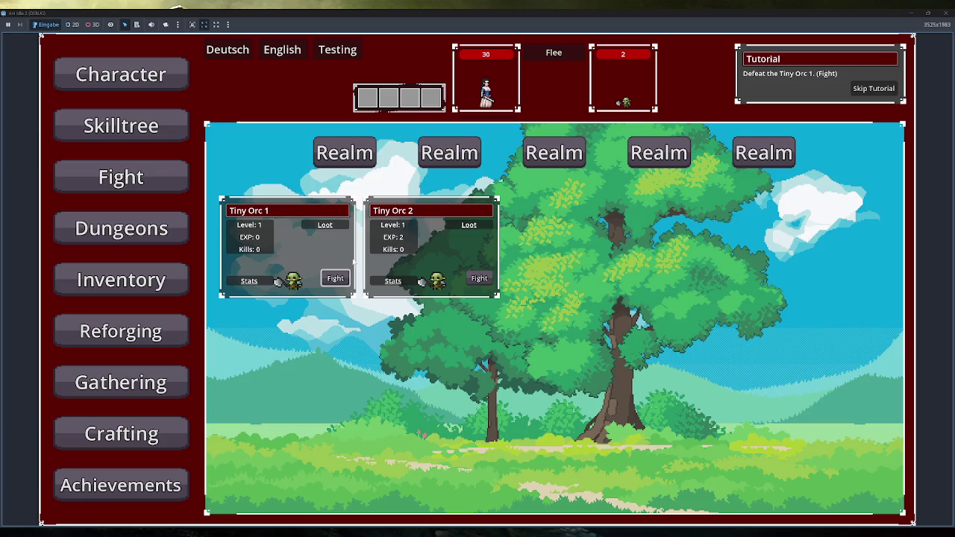
key(i)
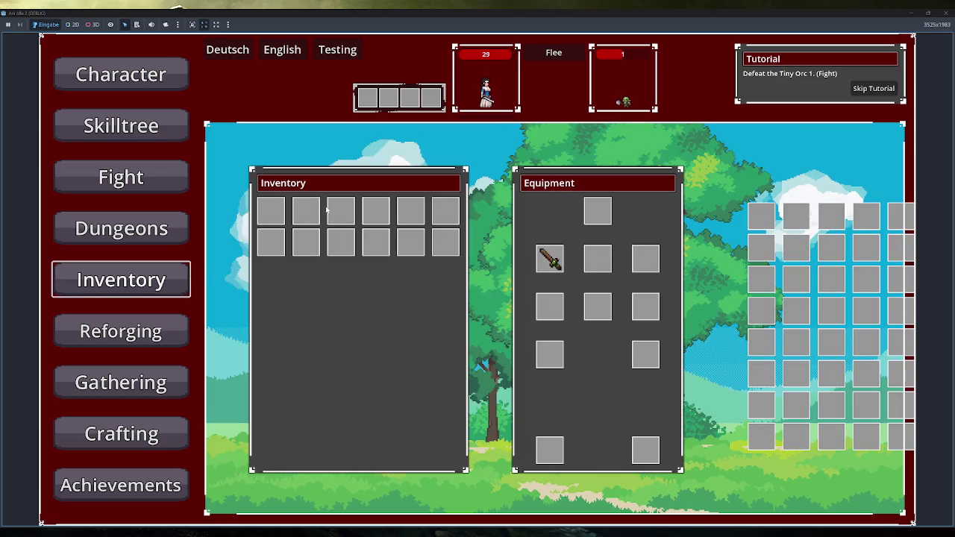
click(553, 53)
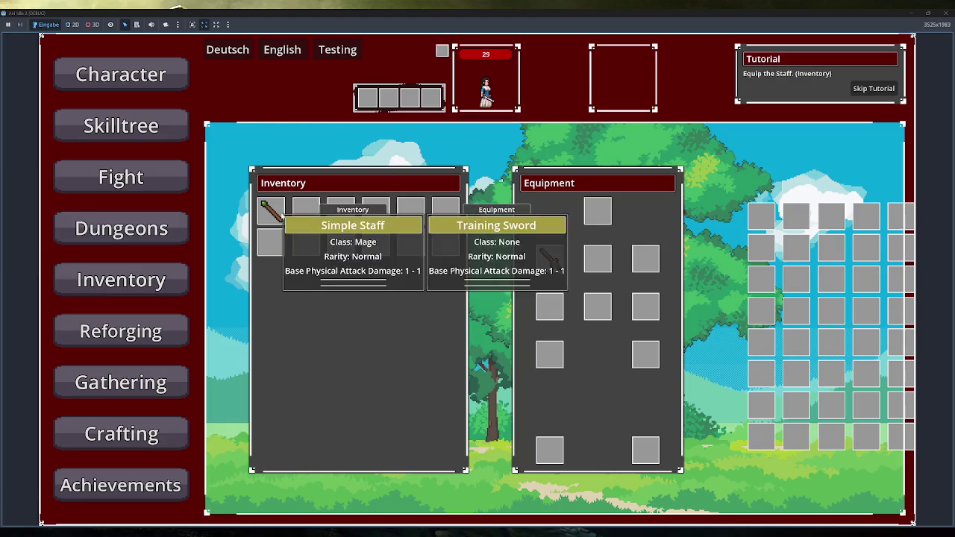
click(271, 211)
Defeat Tiny Orc 2 with three Fireball casts
click(121, 177)
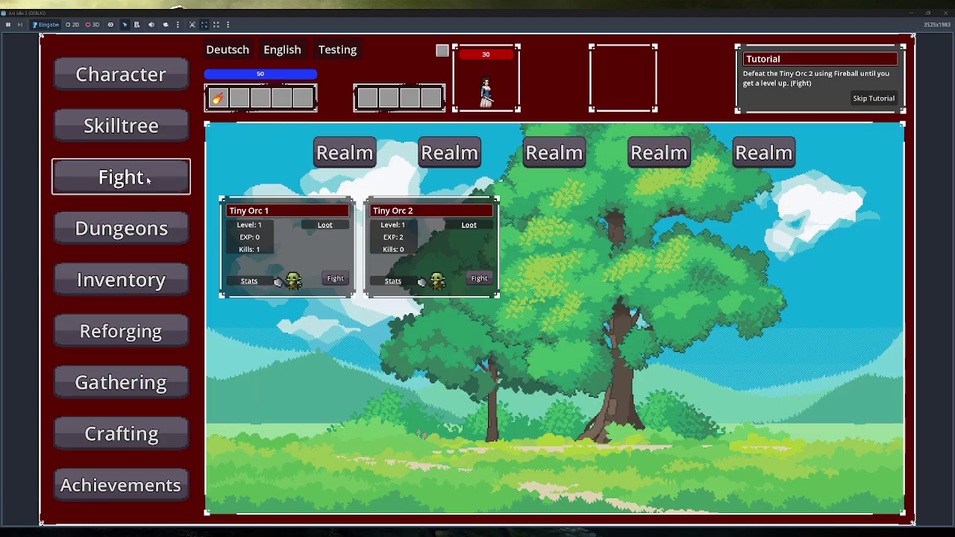
click(479, 277)
click(217, 98)
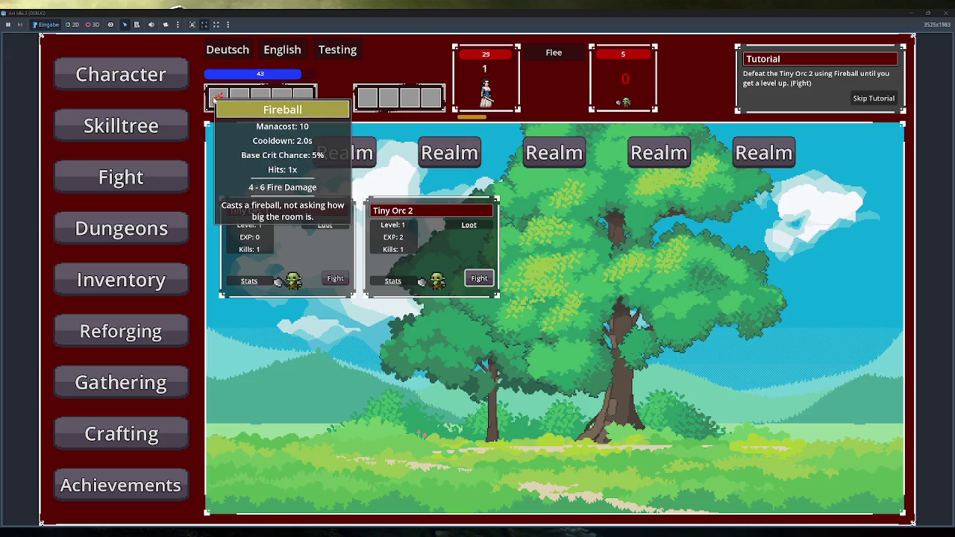
click(217, 98)
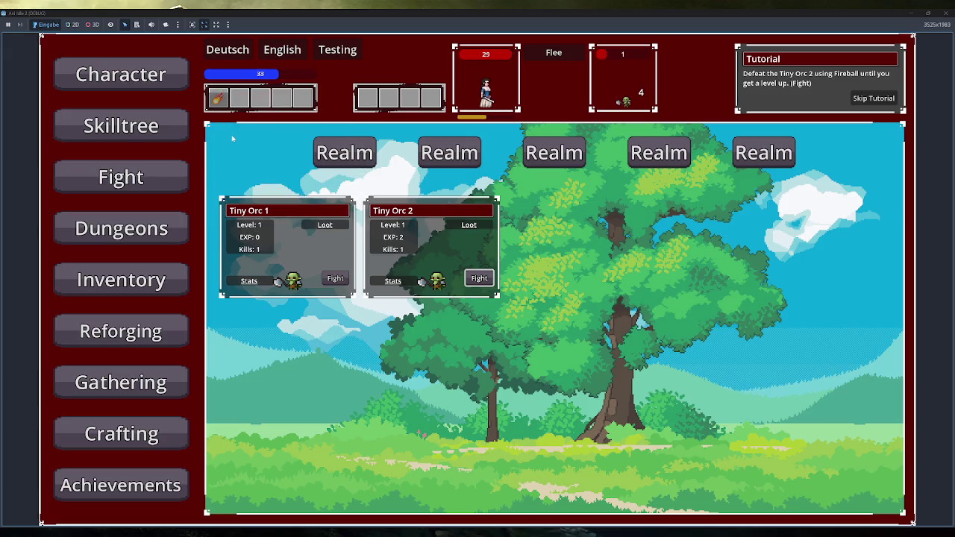
click(217, 98)
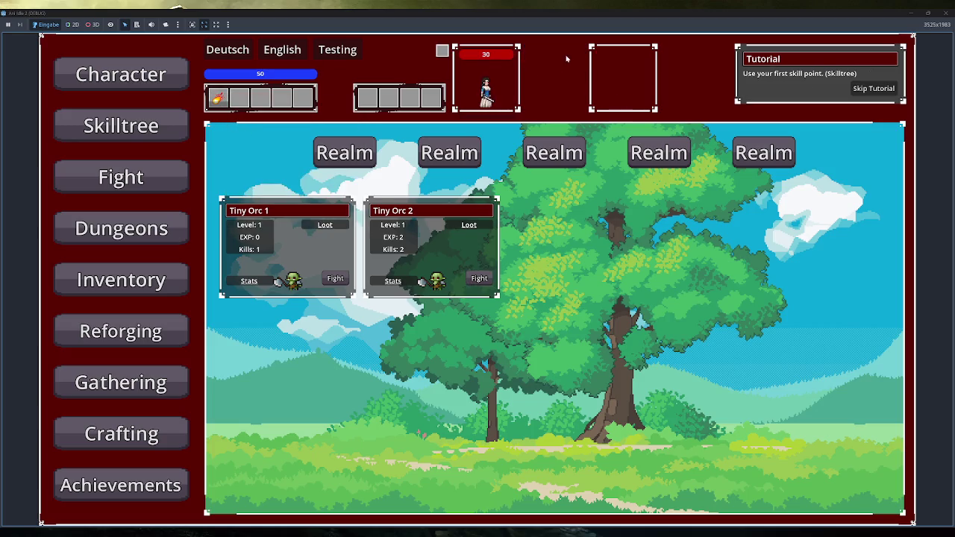
Learn the Start skill node, confirm 100 life and 2–4 physical damage, then close the game
click(108, 130)
click(547, 321)
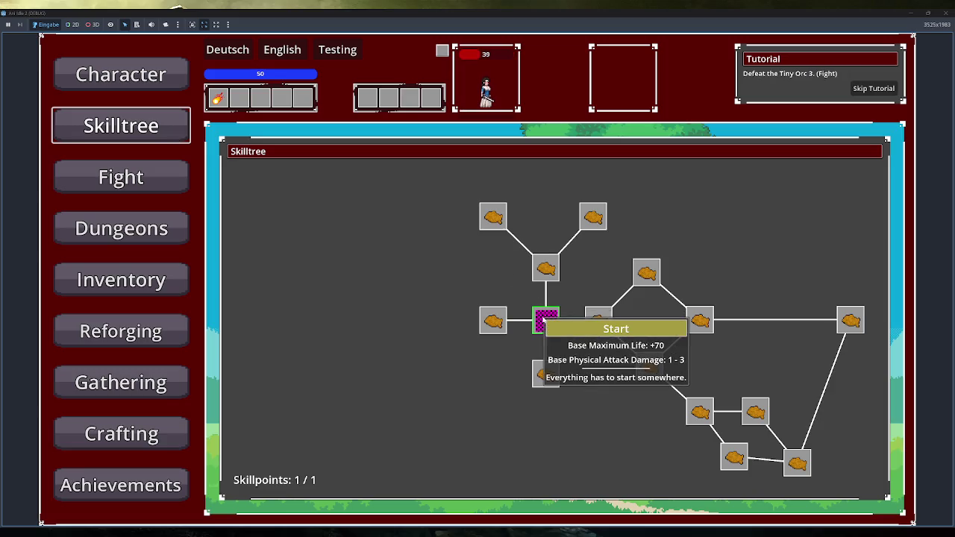
click(132, 88)
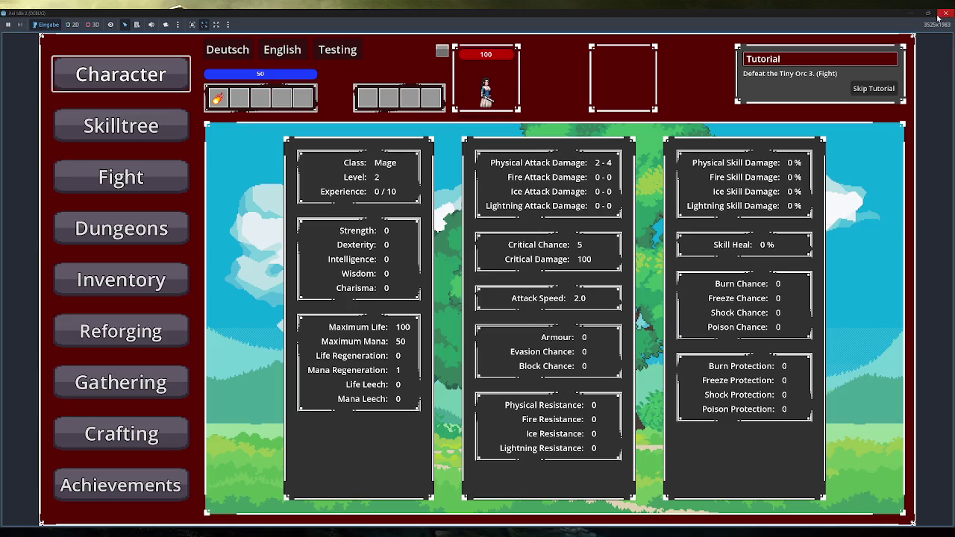
mouse_move(935, 18)
click(948, 14)
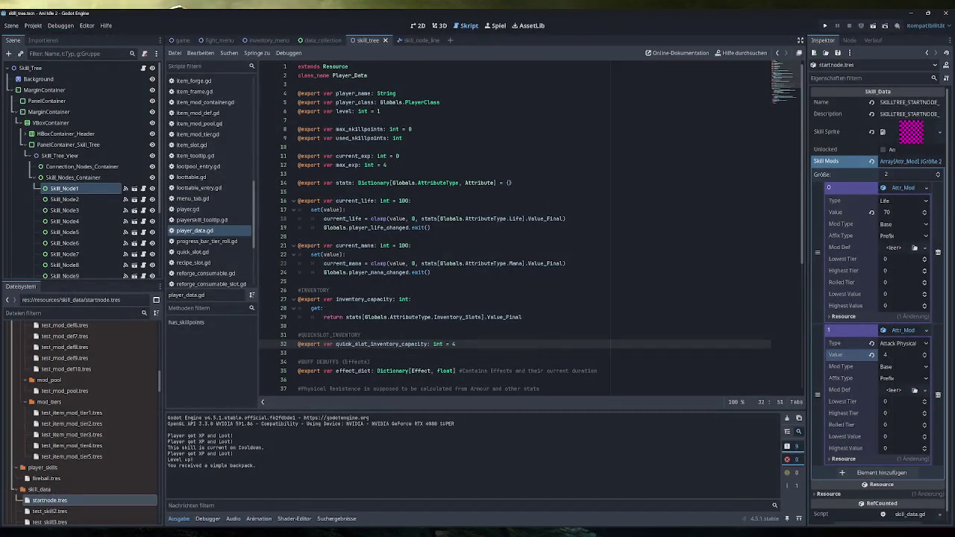
key(alt+Tab)
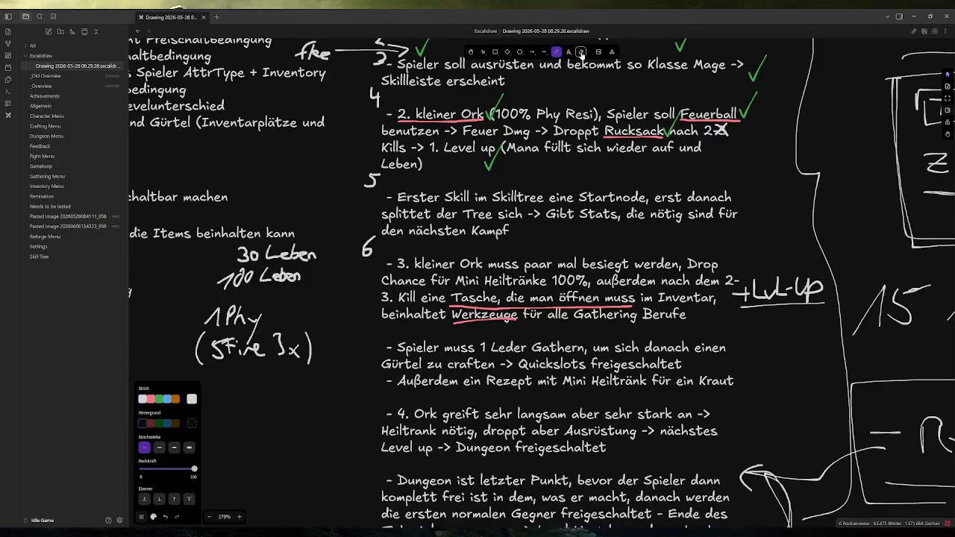
click(581, 52)
mouse_move(255, 307)
mouse_down()
mouse_move(217, 320)
mouse_move(261, 327)
mouse_up()
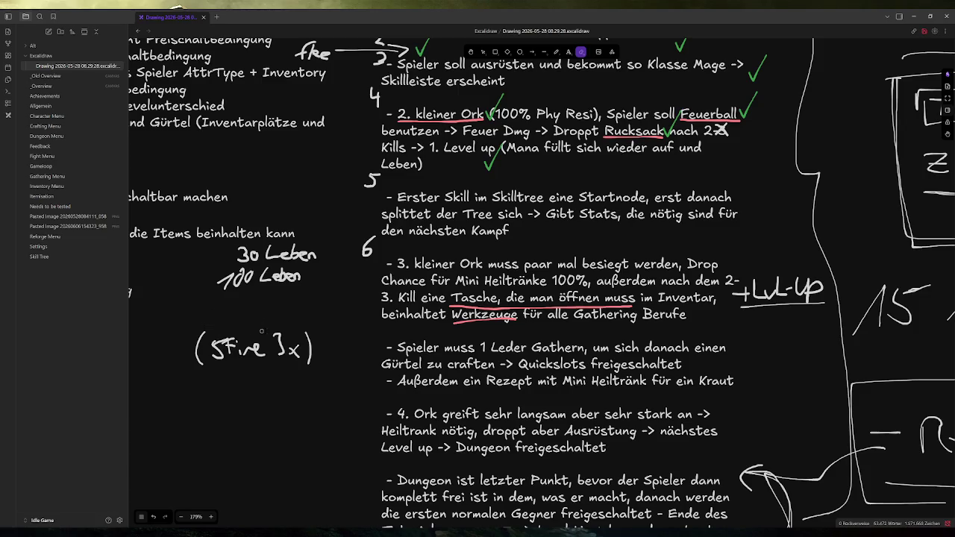
click(556, 52)
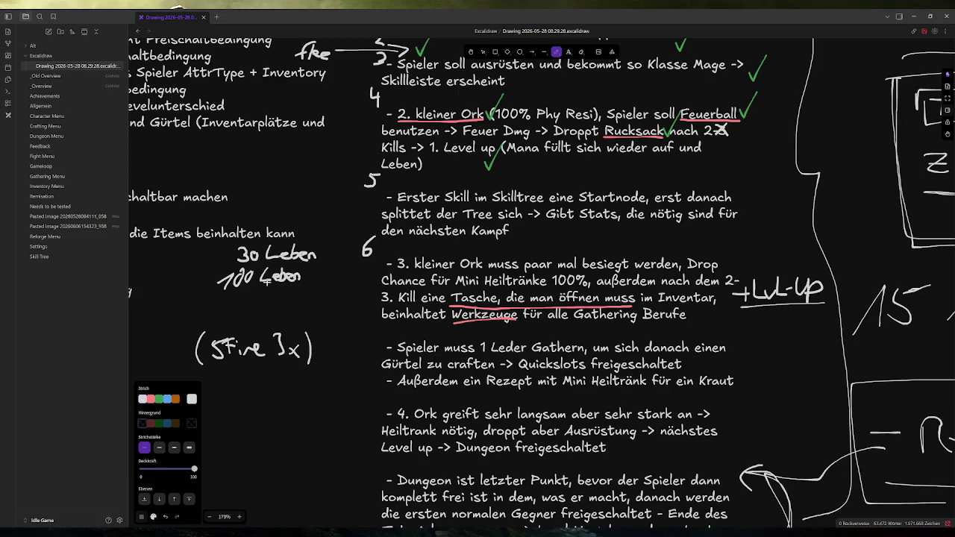
drag(210, 307, 224, 323)
mouse_move(225, 316)
mouse_down()
mouse_move(249, 314)
mouse_move(243, 324)
mouse_move(261, 314)
mouse_move(282, 328)
mouse_up()
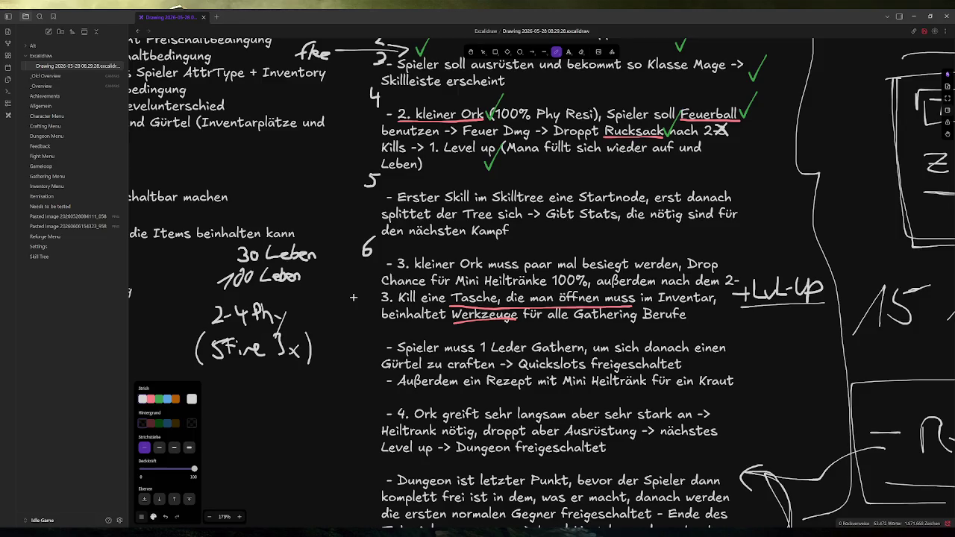
mouse_move(341, 292)
mouse_down()
mouse_move(340, 305)
mouse_move(350, 294)
mouse_move(365, 306)
mouse_up()
mouse_move(293, 535)
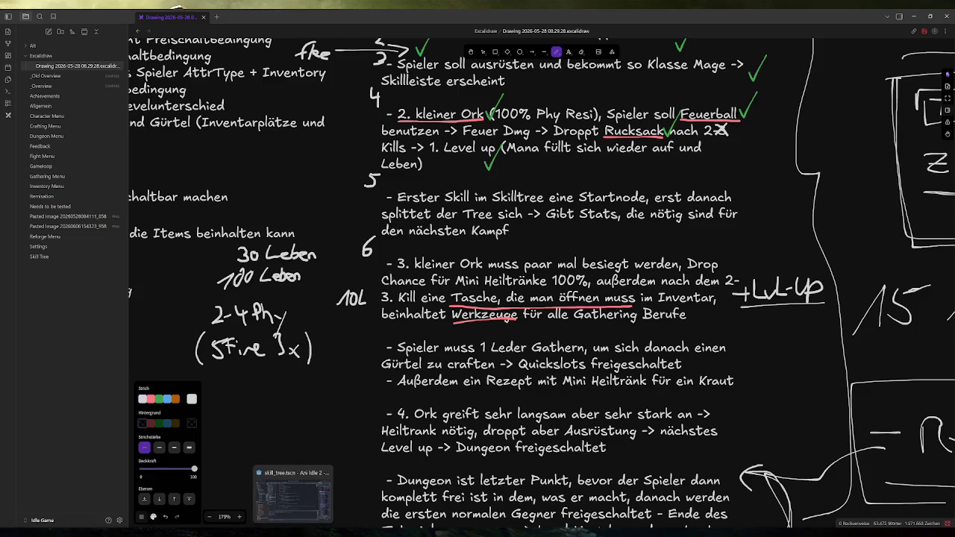
Back in Godot, change the start node's Attack Physical value from 4 to 6
click(293, 496)
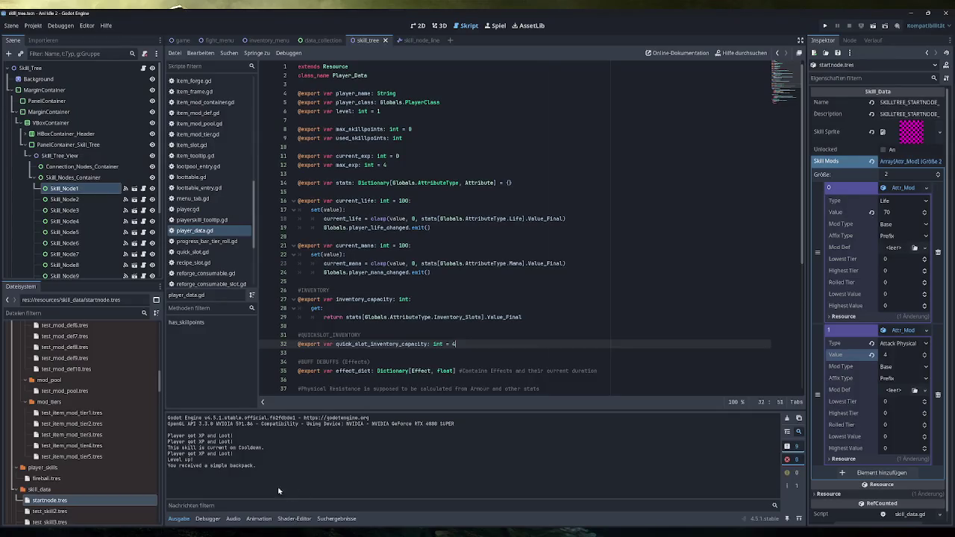
click(52, 500)
click(899, 355)
text(6)
key(Return)
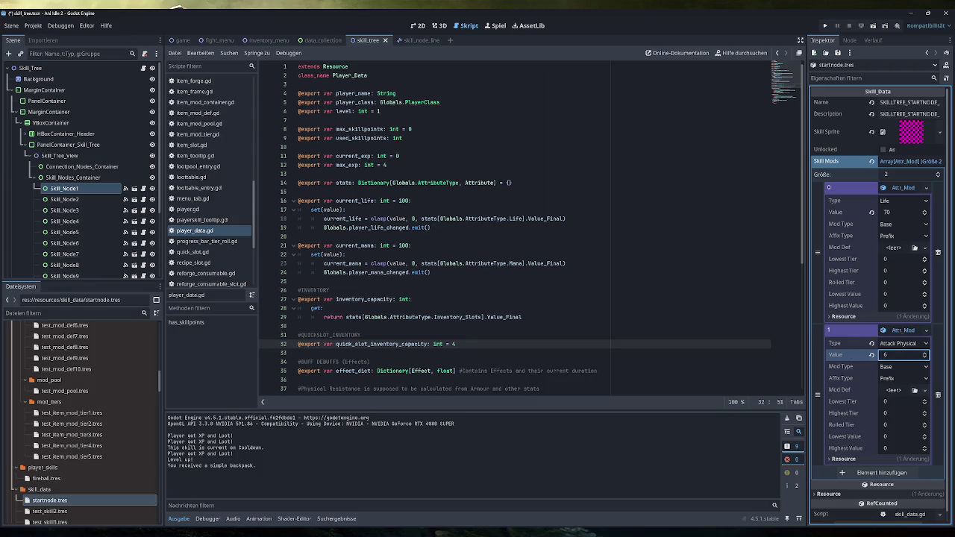
Run the game and check the Skilltree and Character stats
click(825, 26)
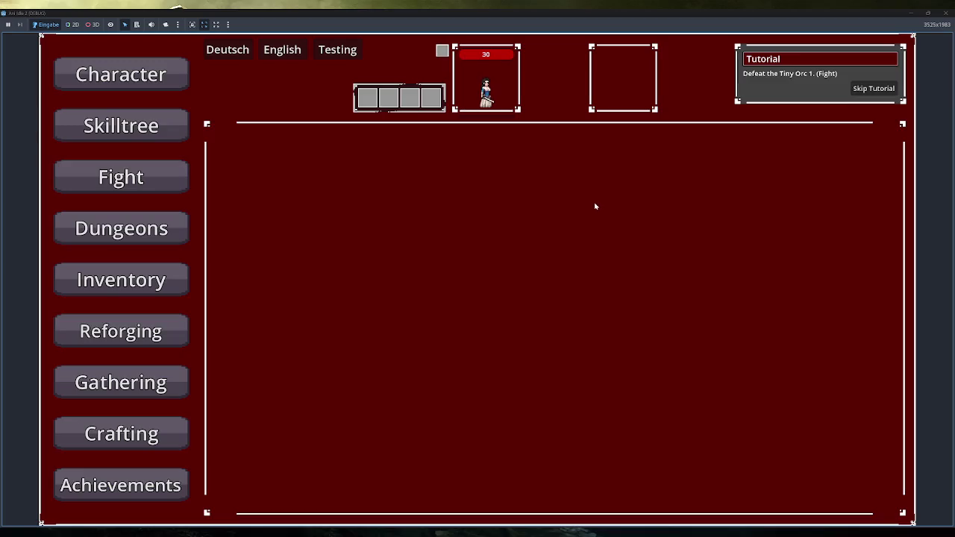
click(173, 139)
mouse_move(548, 322)
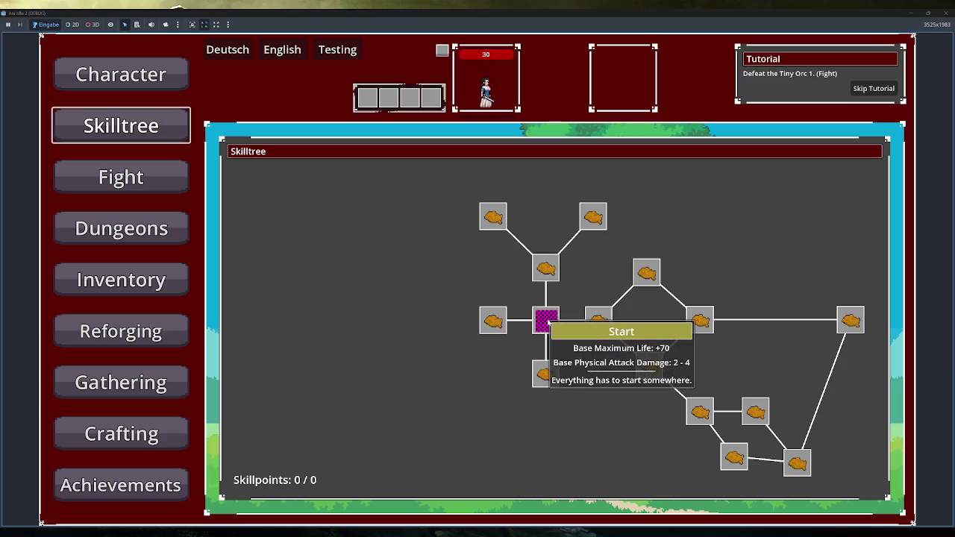
click(155, 77)
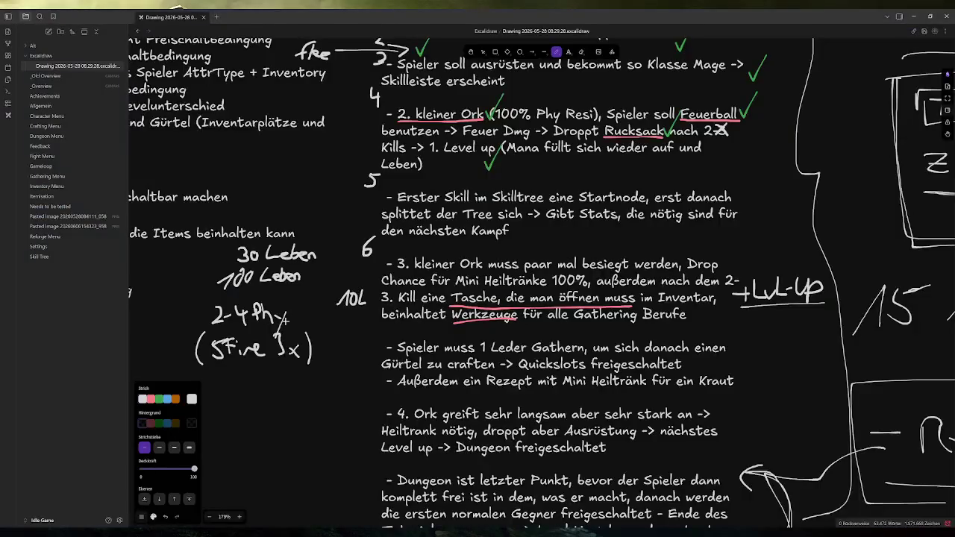
Redraw the handwritten 2-4 Phy note as 3-5, then switch back to Godot
mouse_move(208, 308)
mouse_down()
mouse_move(218, 314)
mouse_move(208, 326)
mouse_move(243, 319)
mouse_move(237, 325)
mouse_up()
drag(237, 302, 247, 301)
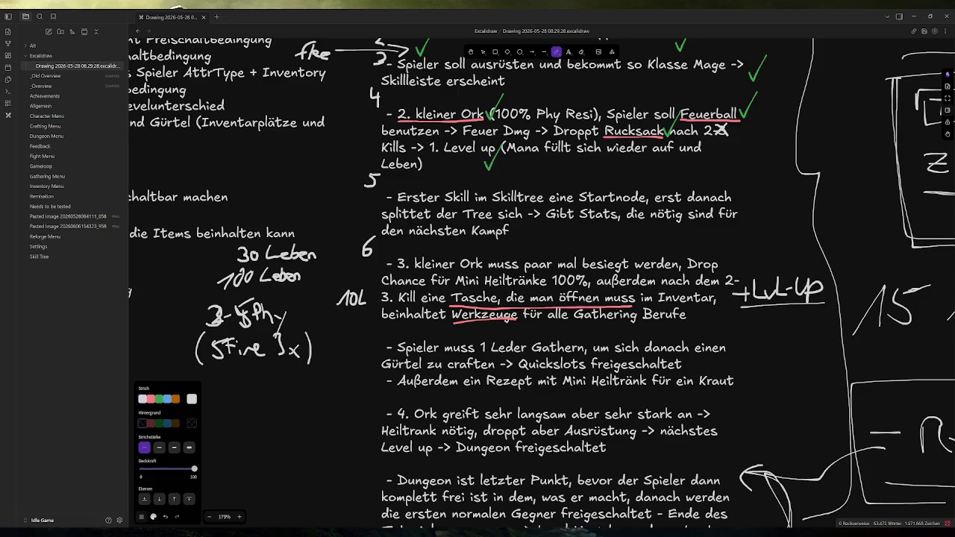
key(alt+Tab)
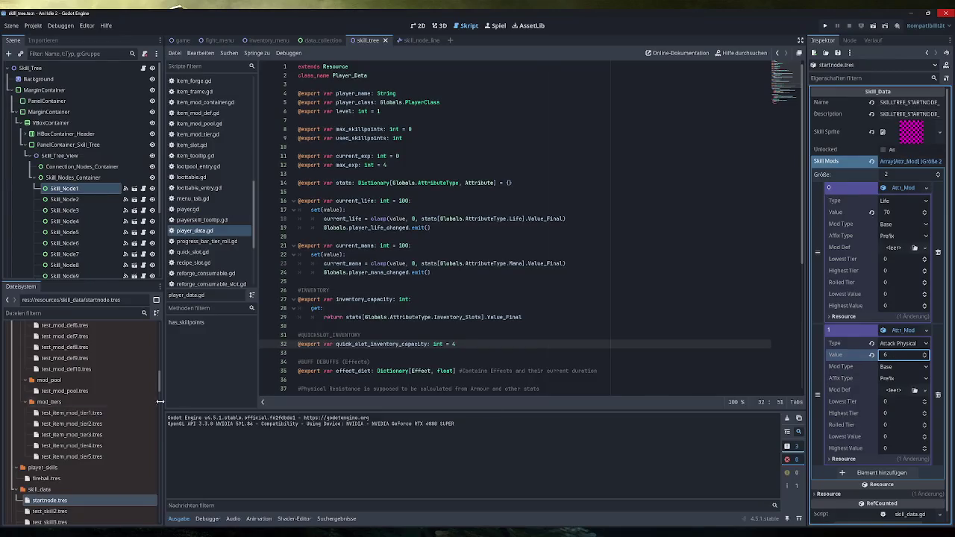
Open tutorial_orc_3.tres and set its Life stat value to 10
scroll(99, 447, up, 5)
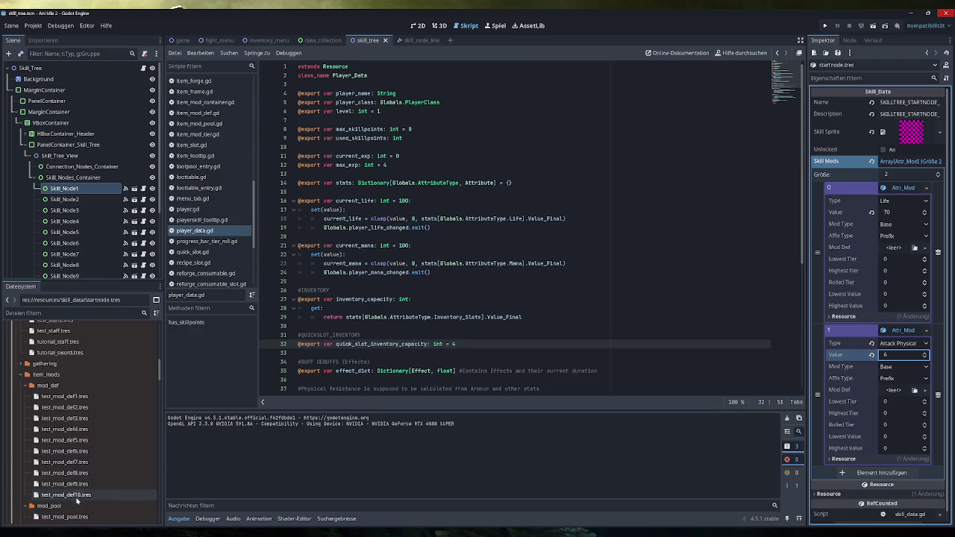
click(84, 383)
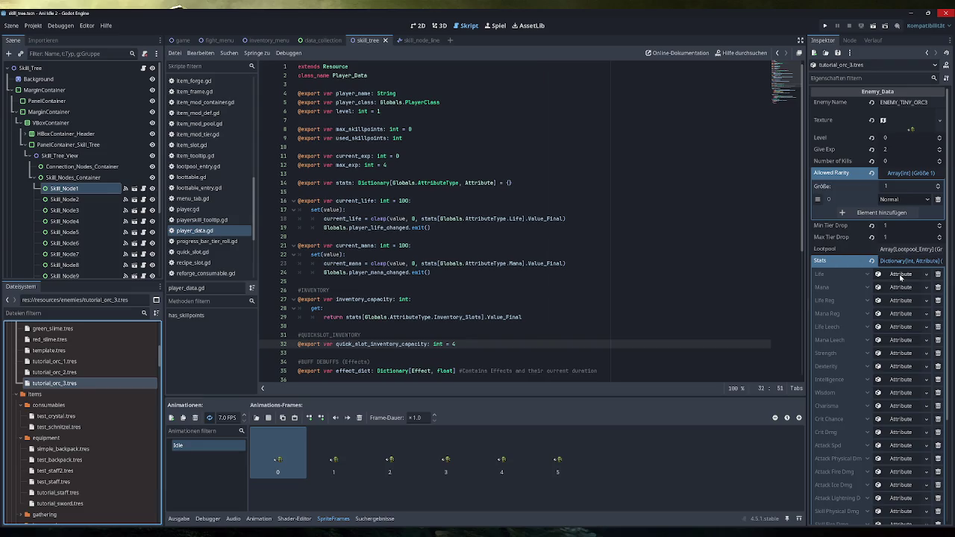
click(900, 274)
click(912, 299)
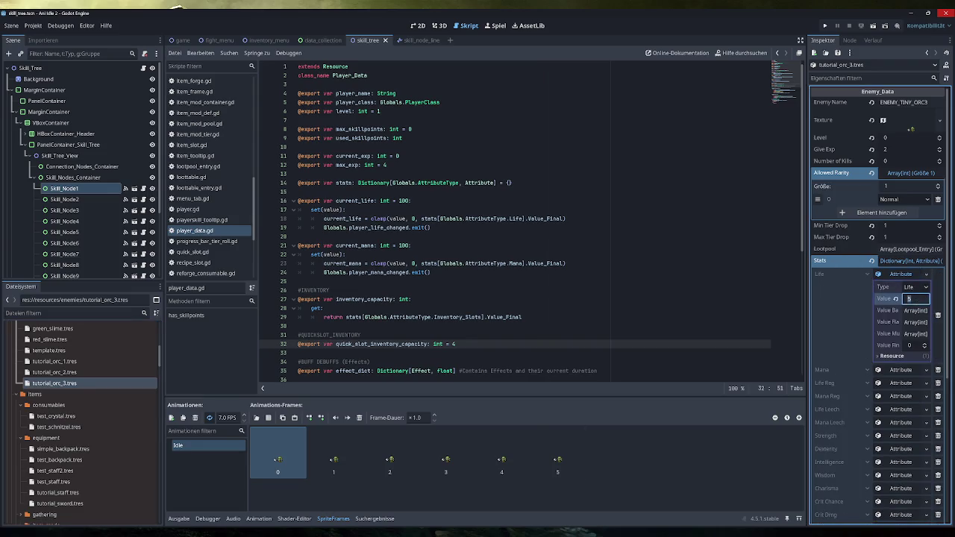
text(10)
click(916, 287)
click(849, 260)
click(906, 277)
drag(808, 276, 762, 280)
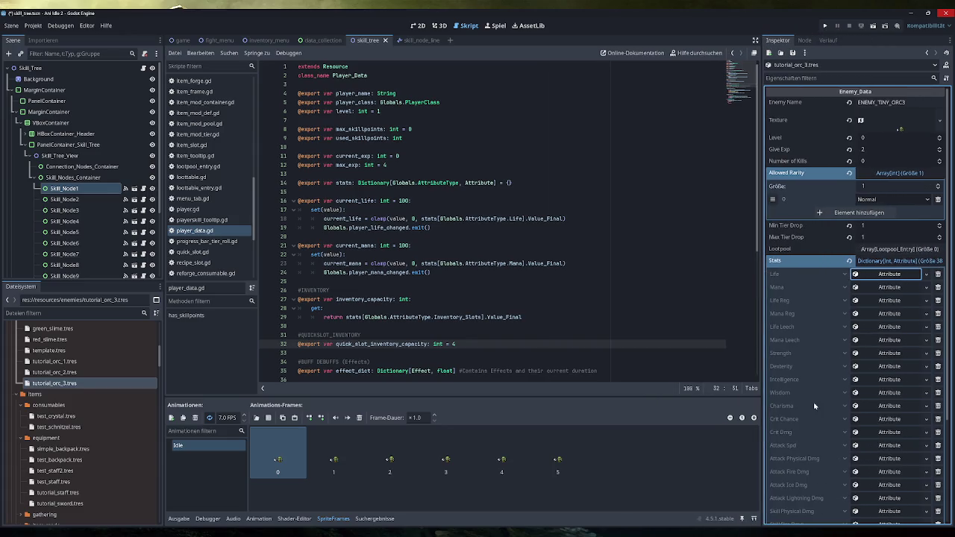
Inspect Tiny Orc 3's Attack Physical Dmg and Attack Spd stats
click(888, 458)
scroll(880, 461, down, 1)
click(911, 431)
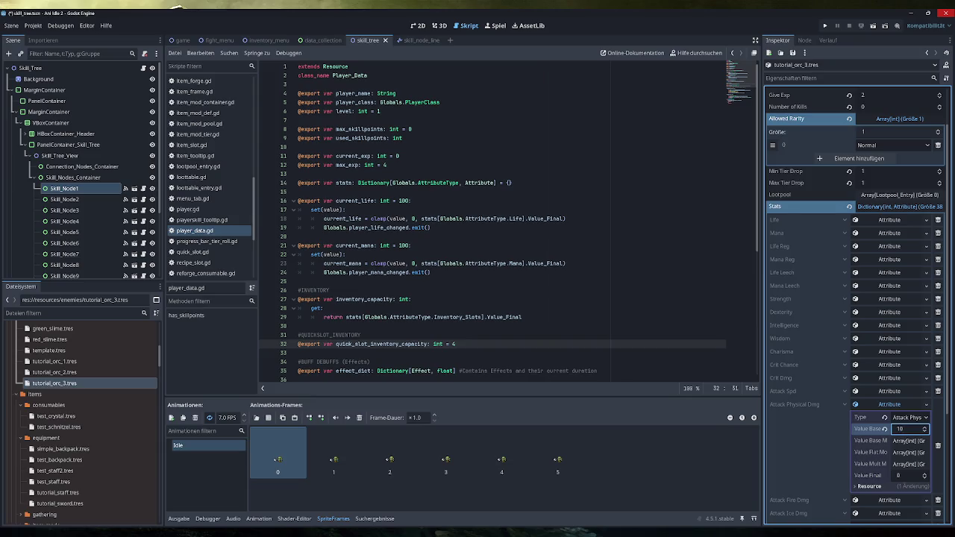
click(895, 407)
click(890, 392)
click(890, 393)
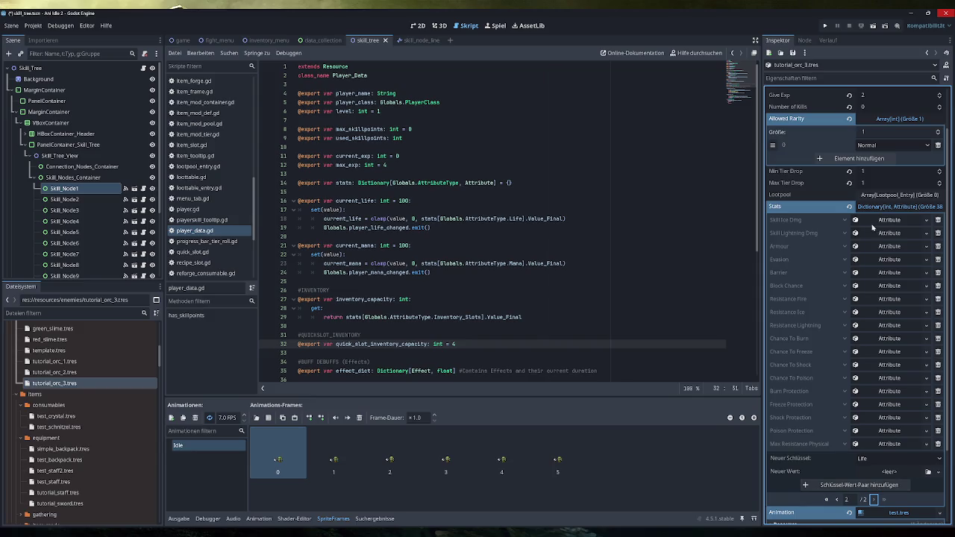
Check Tiny Orc 3's Armour and Max Resistance Physical stats
click(888, 247)
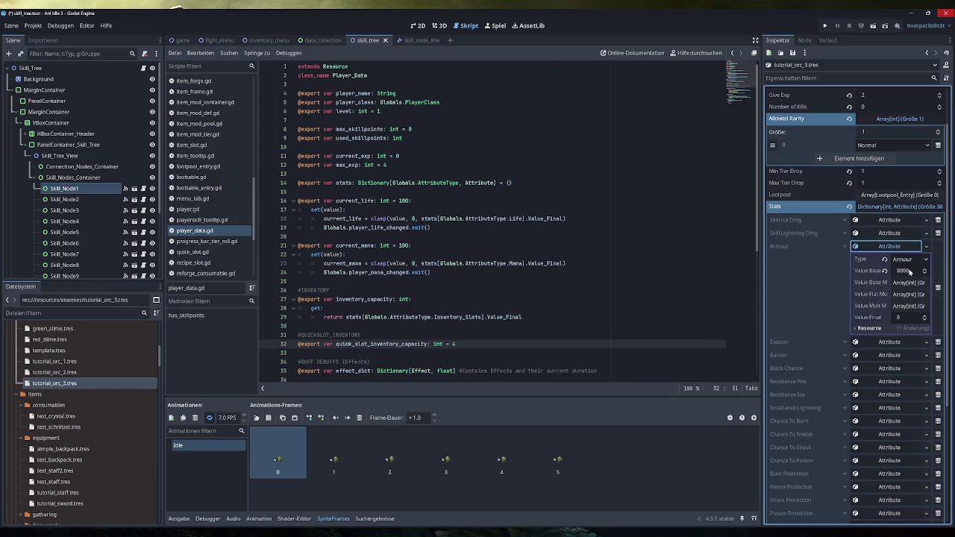
click(882, 251)
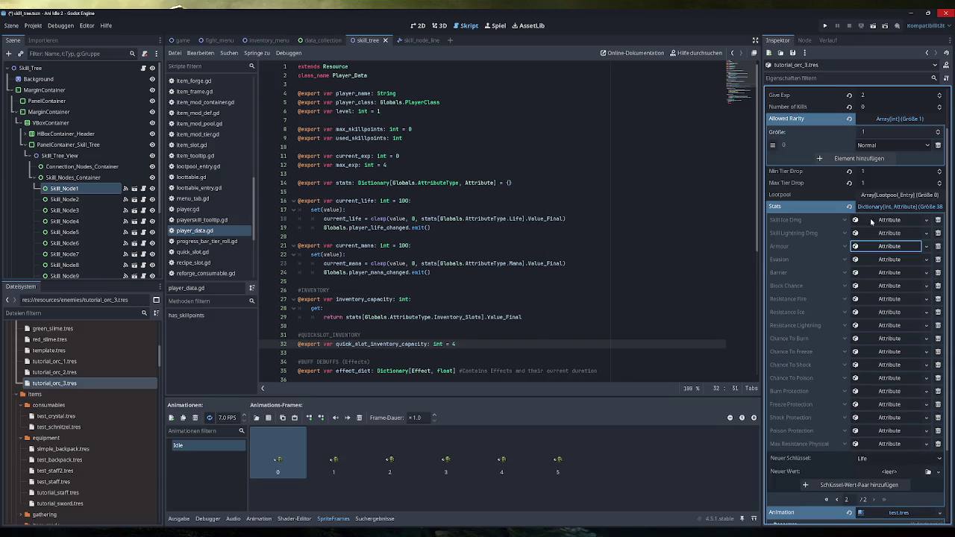
click(886, 444)
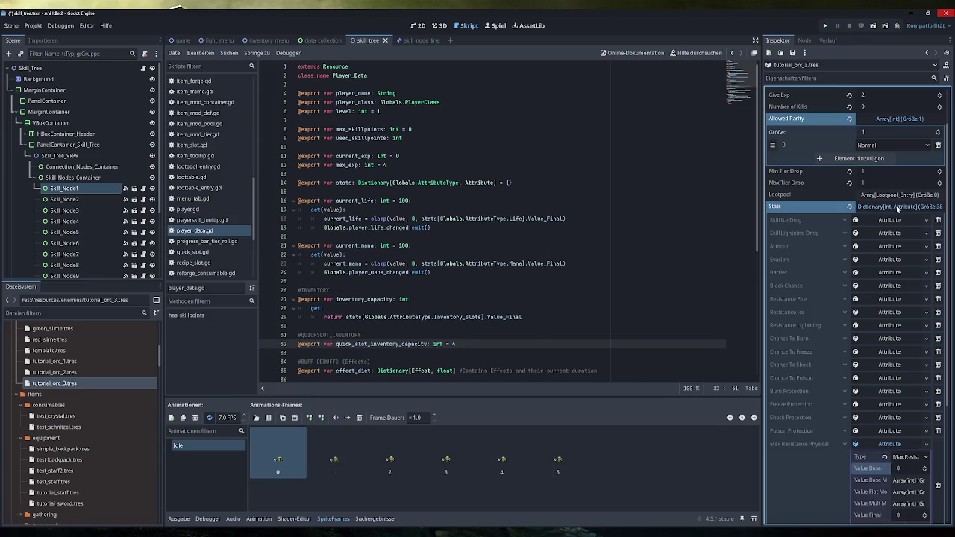
scroll(899, 213, up, 3)
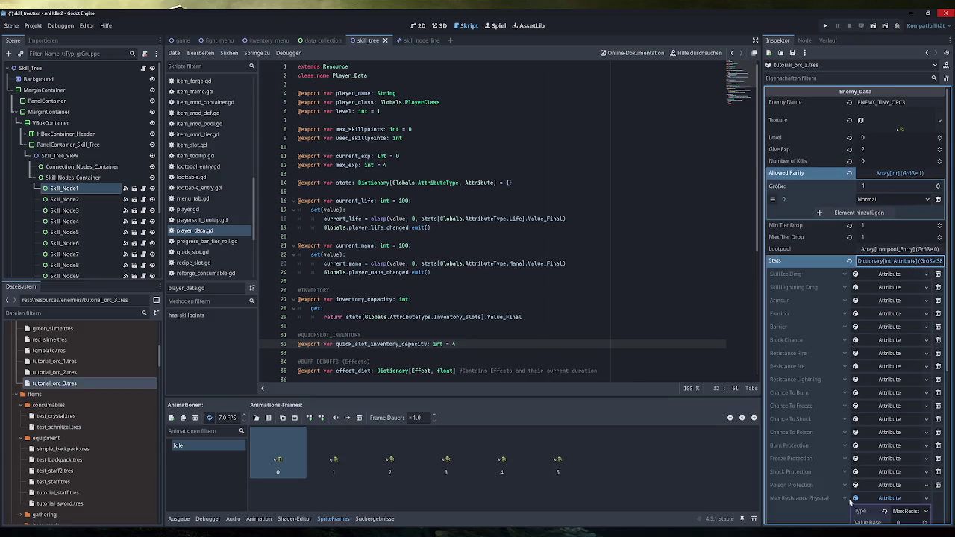
scroll(858, 366, down, 3)
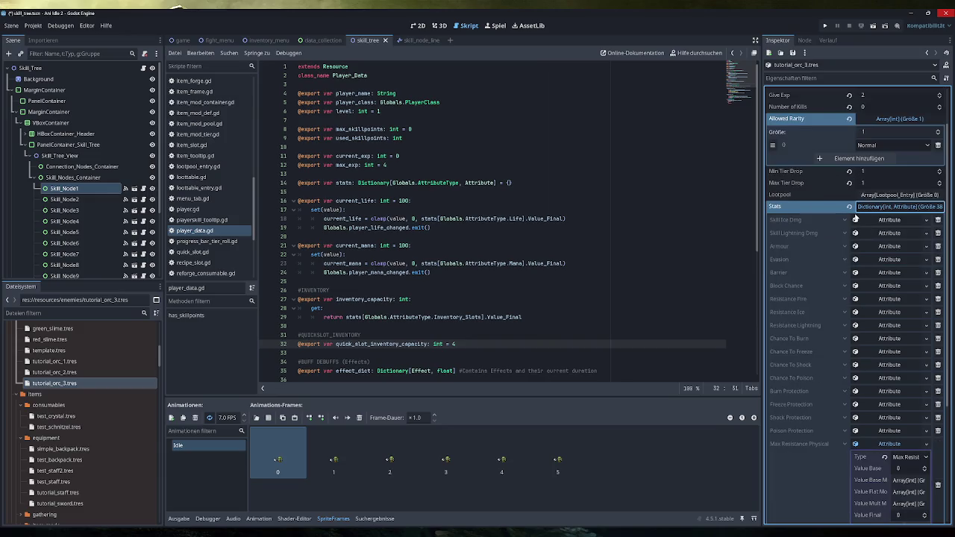
scroll(878, 421, down, 3)
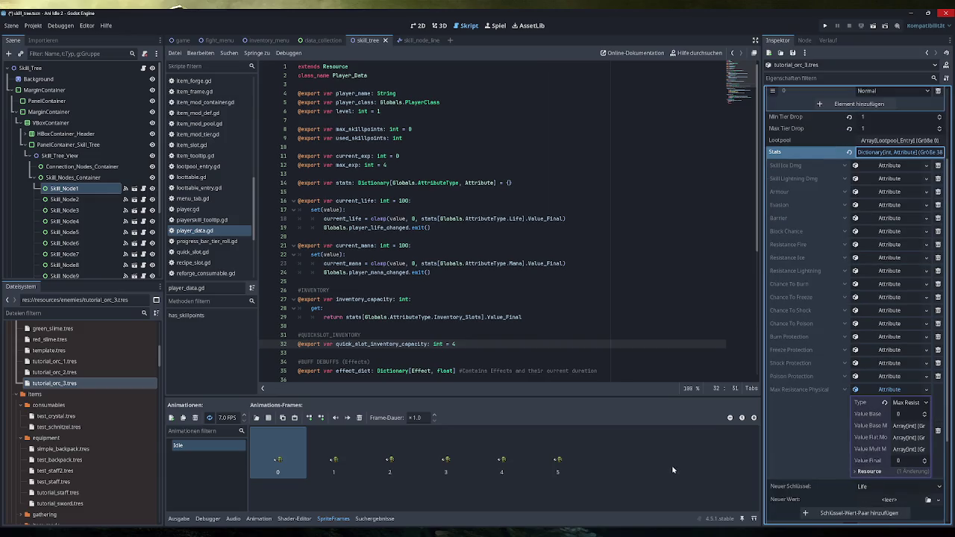
Collapse the Stats list and save tutorial_orc_3.tres
click(896, 152)
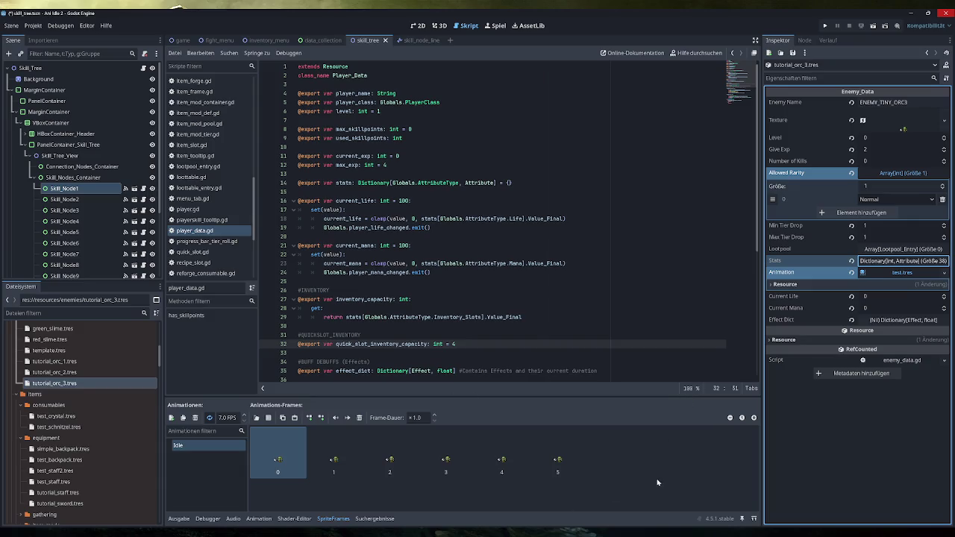
click(618, 495)
key(ctrl+s)
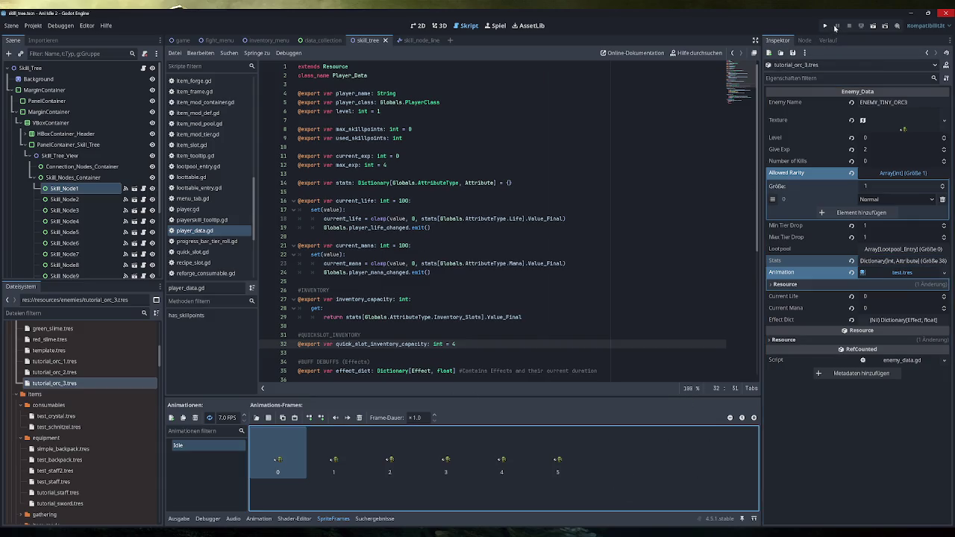
In the fight_menu scene's 2D view, duplicate Fight_Panel2 to create a third panel
click(218, 41)
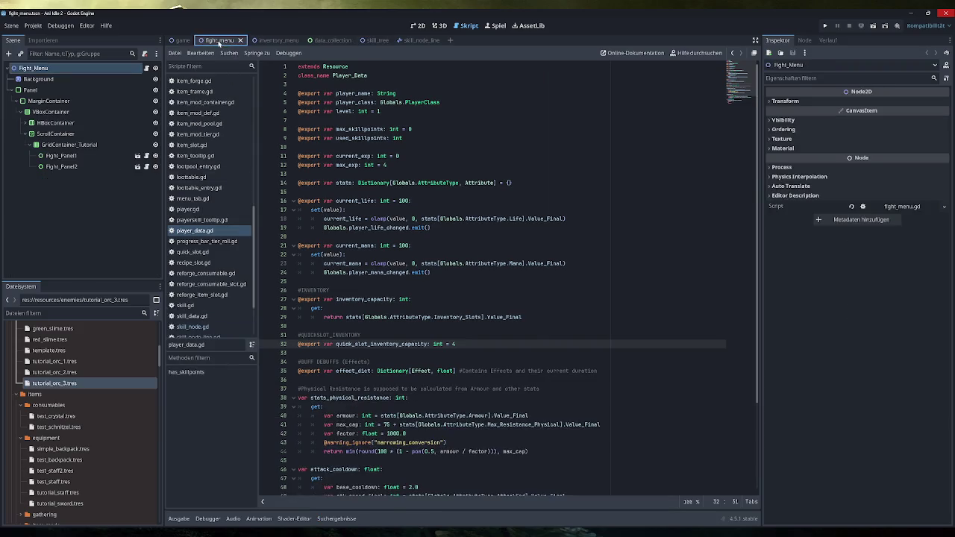
click(418, 25)
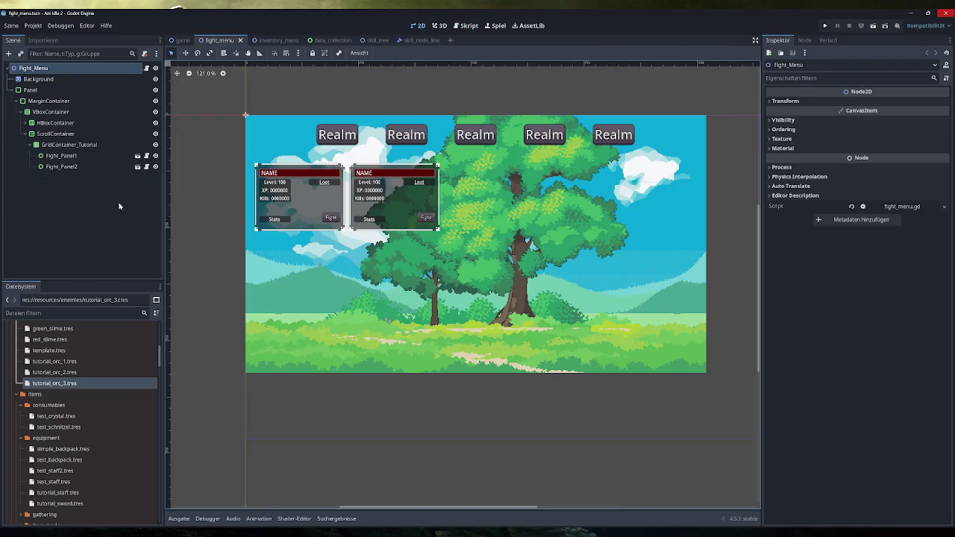
click(93, 167)
key(ctrl+d)
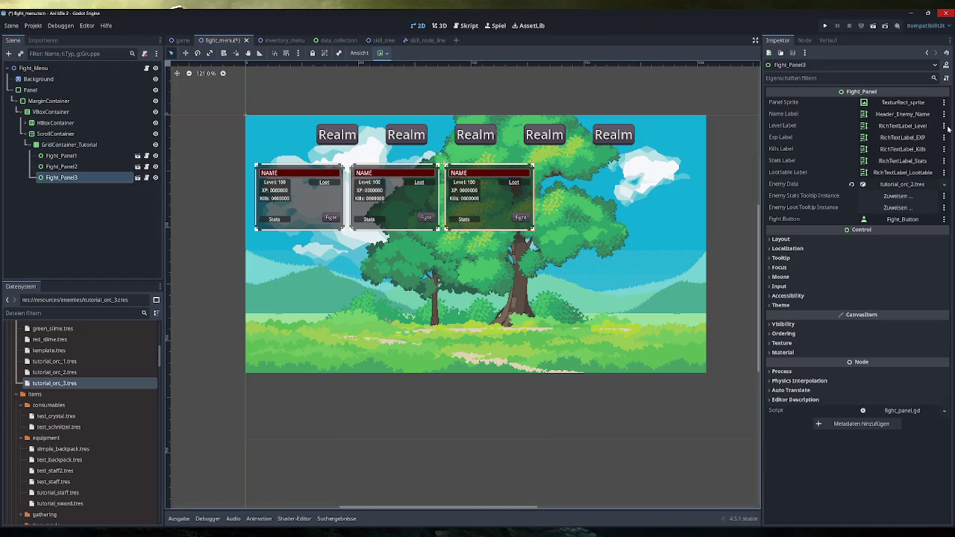
Load tutorial_orc_3.tres as the new panel's Enemy Data, save the scene, and run the game
click(944, 184)
click(908, 234)
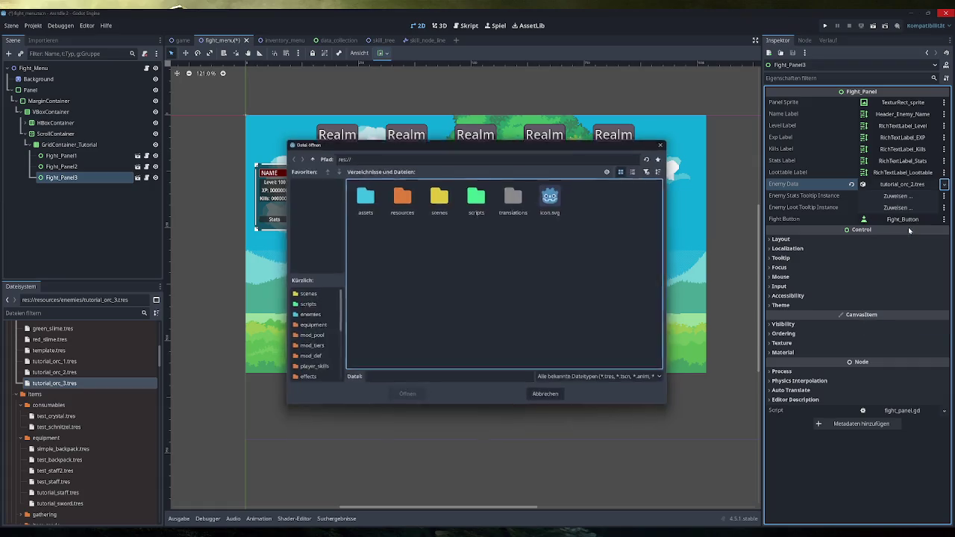
click(906, 222)
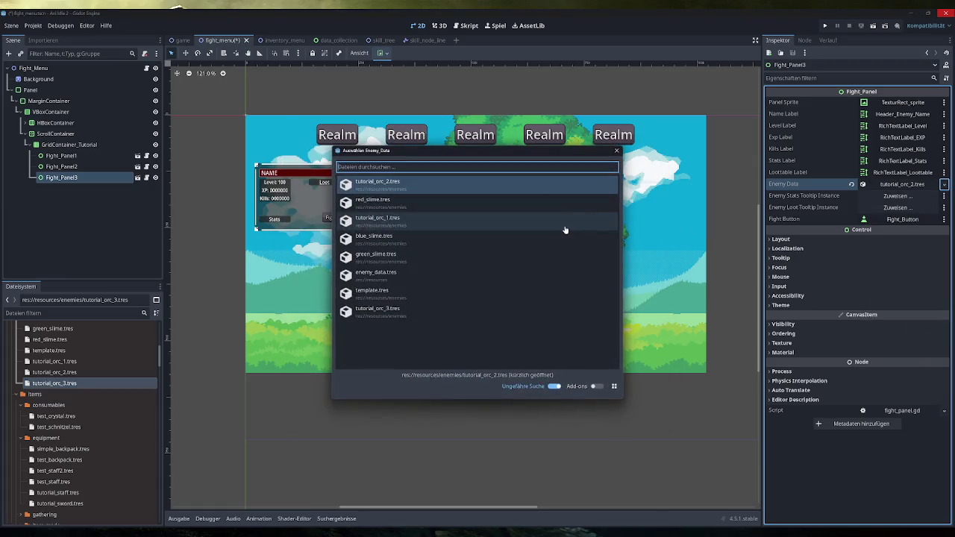
key(Escape)
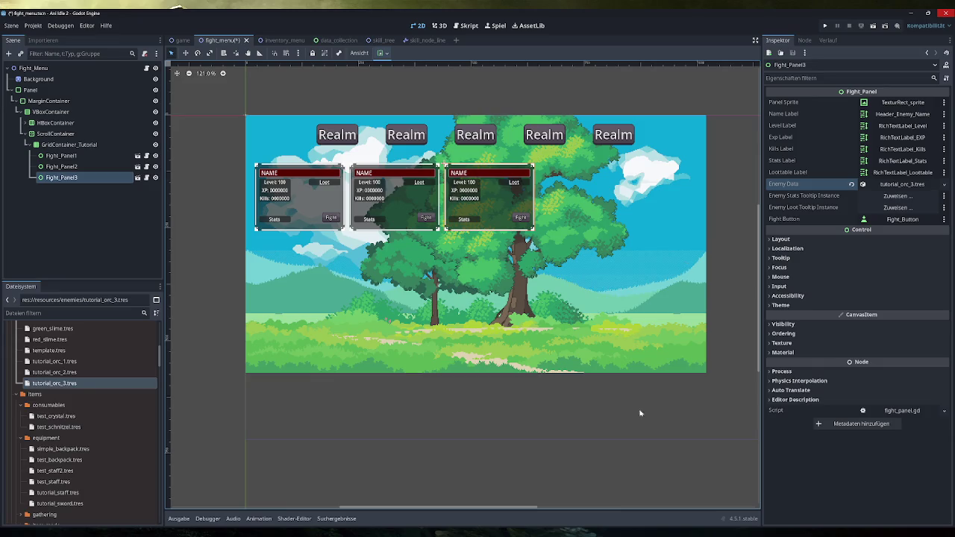
click(642, 413)
key(ctrl+s)
click(825, 25)
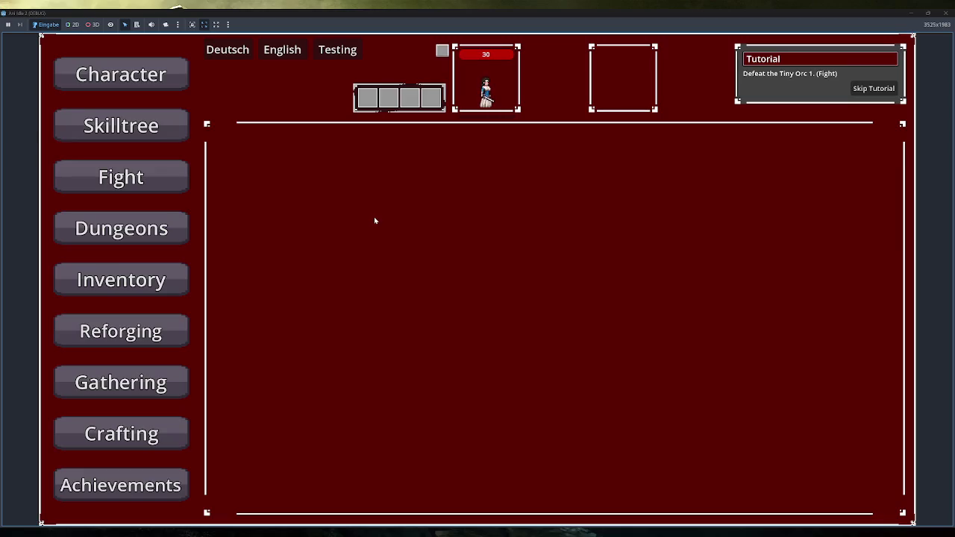
On the Fight screen, read Tiny Orc 3's stats (10 life, 3–7 physical damage), then close the game
click(159, 184)
mouse_move(543, 282)
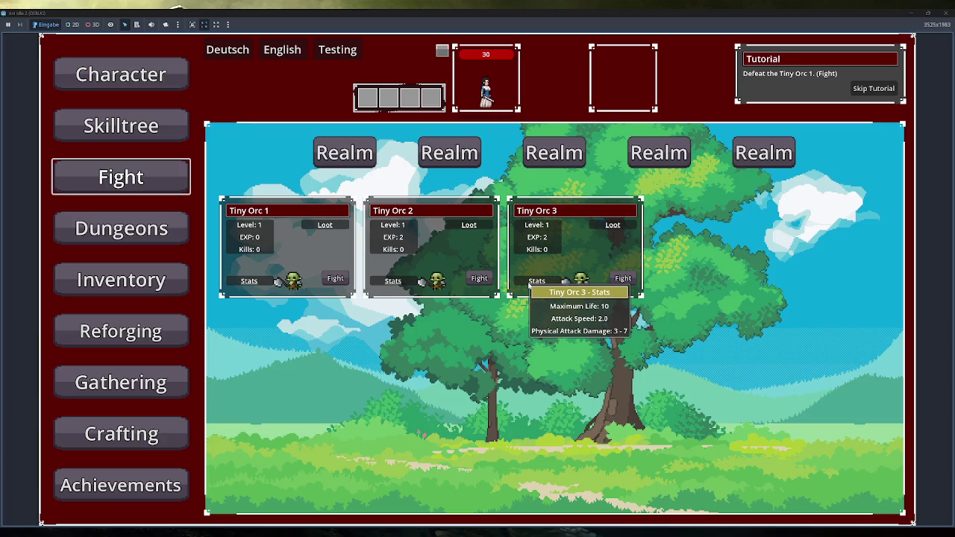
click(944, 13)
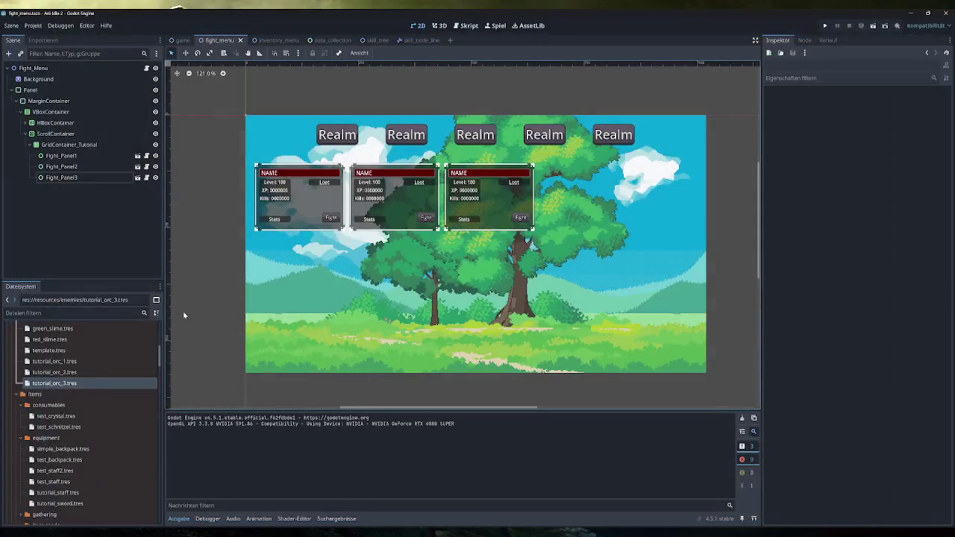
Set tutorial_orc_3.tres's Attack Physical Dmg base value to 14 and run the game with F5
click(112, 383)
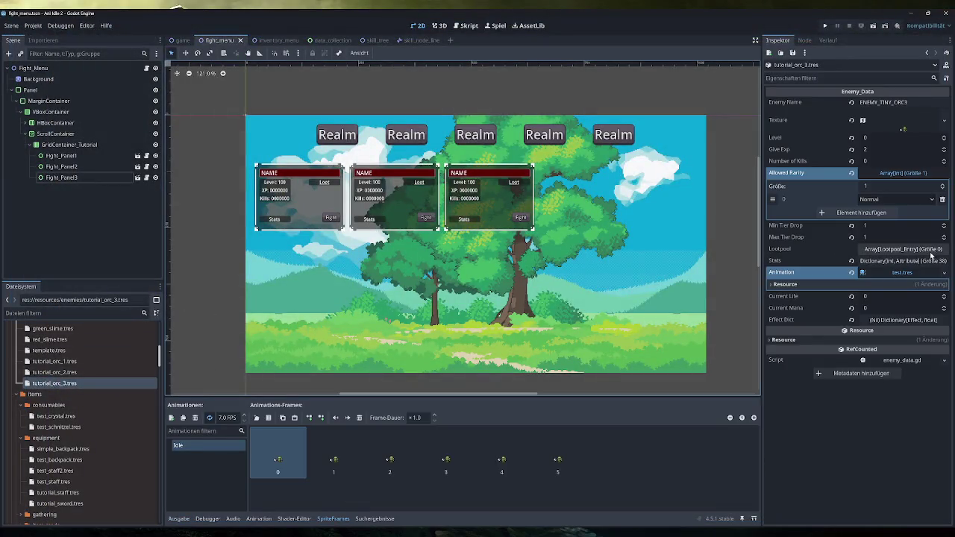
click(906, 263)
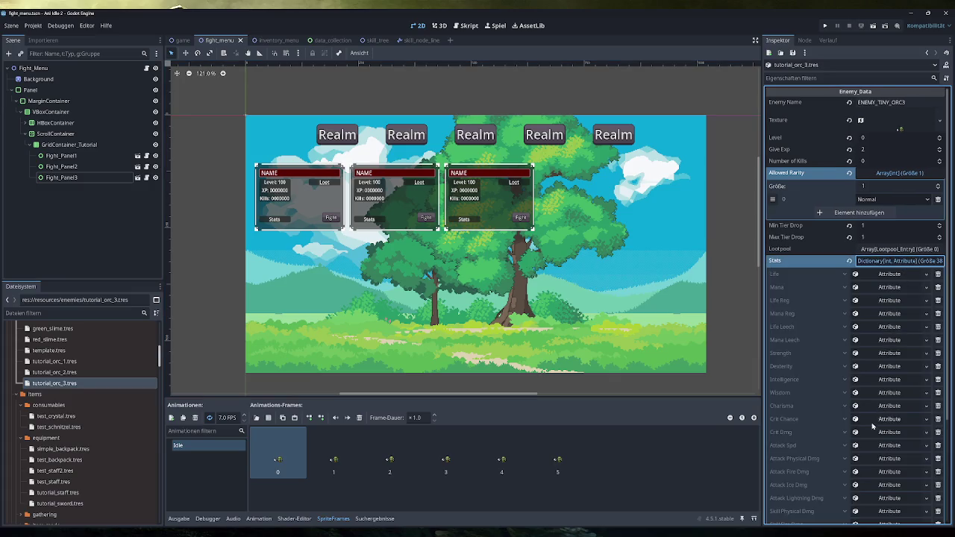
click(890, 459)
click(906, 484)
text(14)
key(F5)
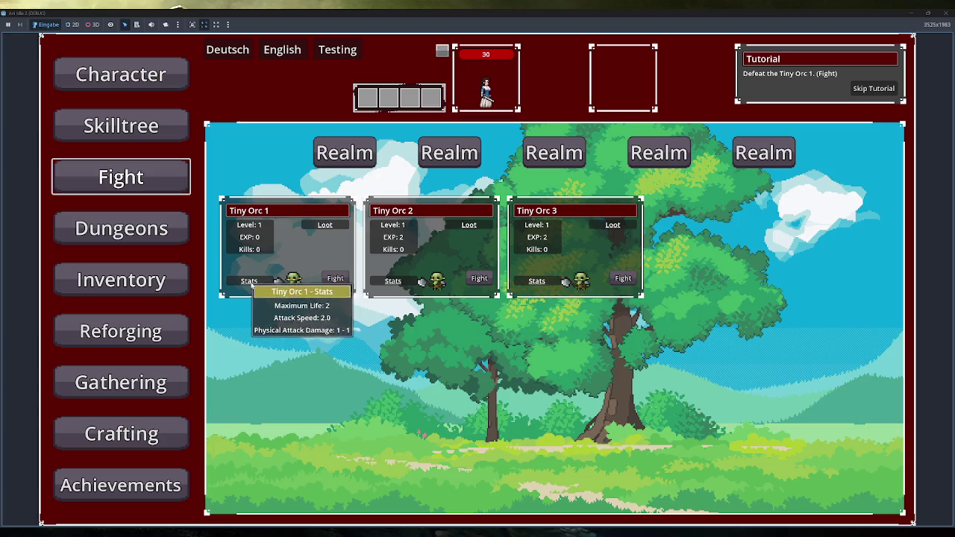
Check that Tiny Orc 3 deals 4–10 physical damage, then stop the game and return to Obsidian
mouse_move(627, 224)
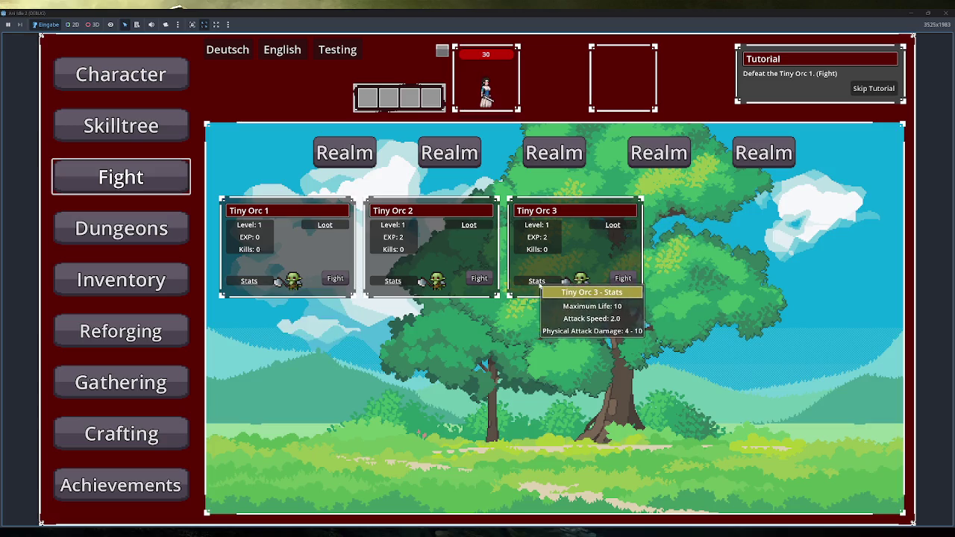
mouse_move(332, 225)
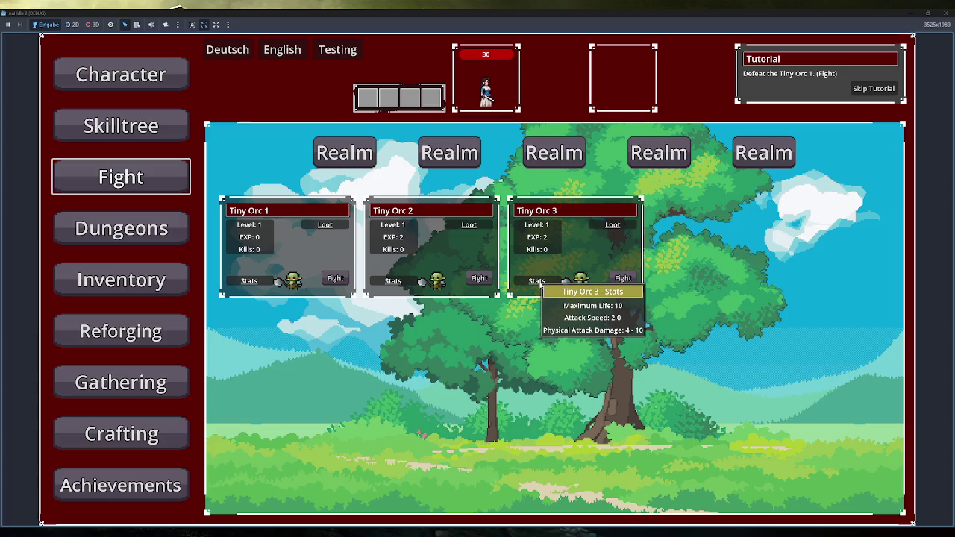
key(F8)
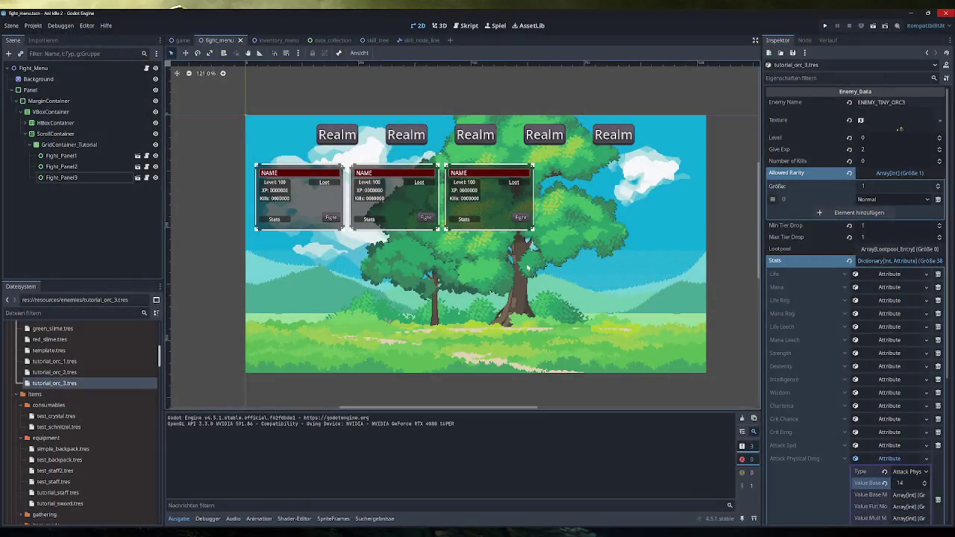
key(alt+Tab)
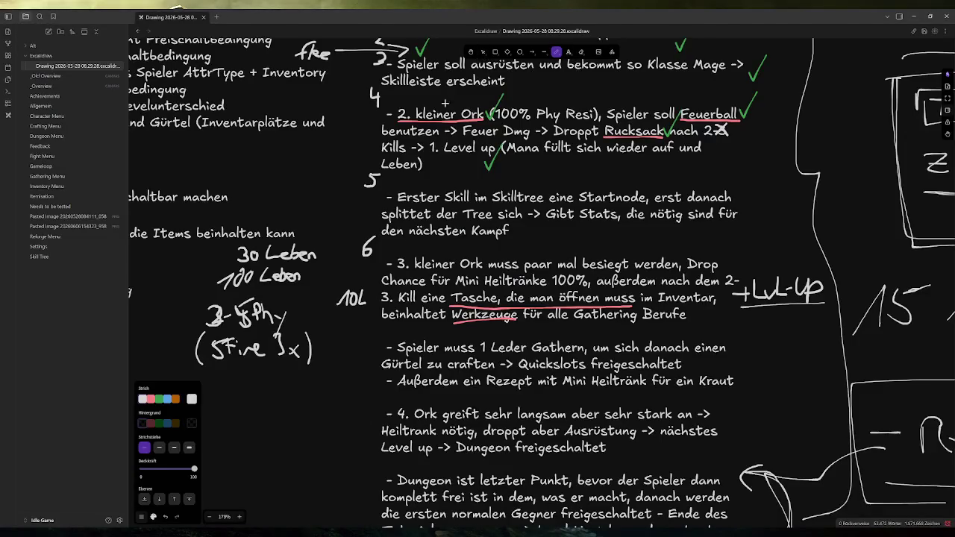
Delete and erase the 30 Leben, 100 Leben and damage-value side notes beside step 6
scroll(327, 219, left, 2)
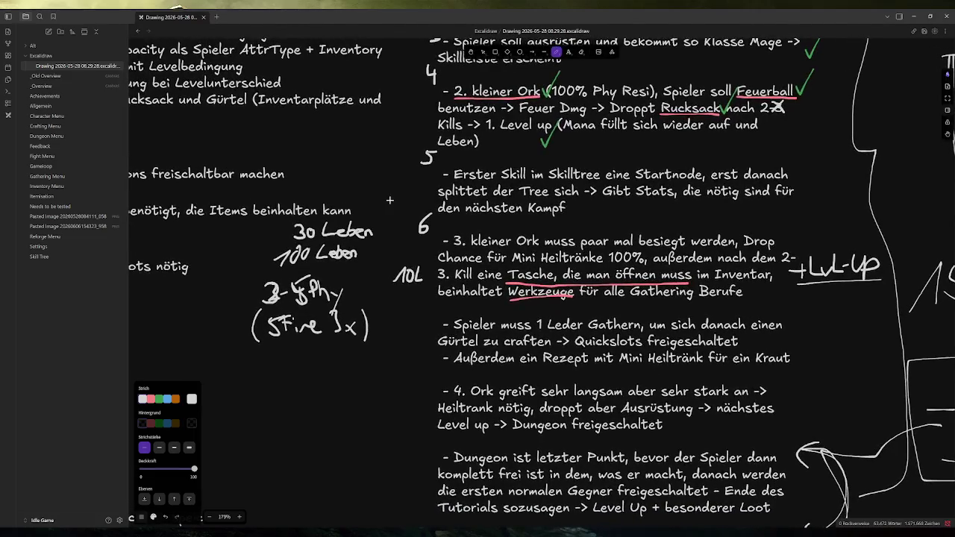
mouse_move(285, 227)
mouse_down()
mouse_move(388, 243)
mouse_move(302, 234)
mouse_move(373, 224)
mouse_up()
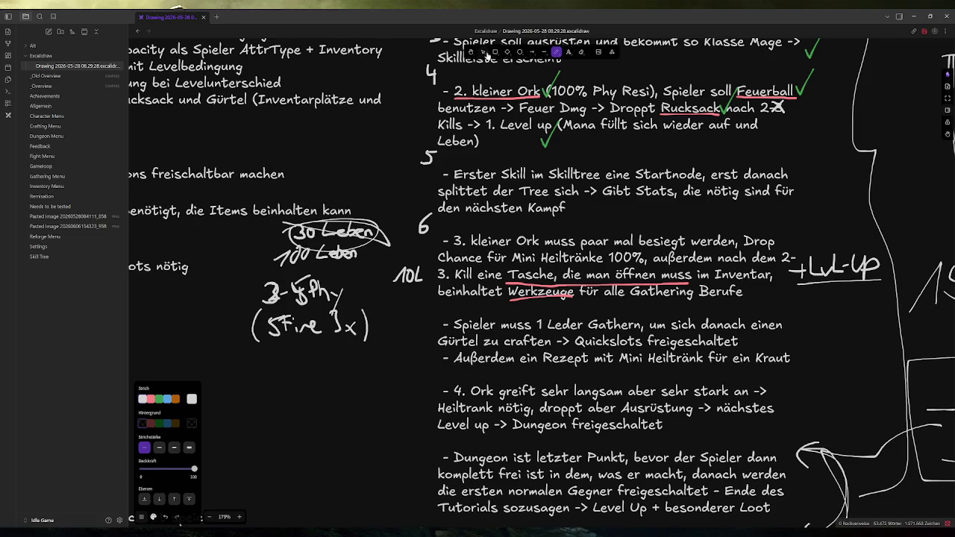
click(483, 53)
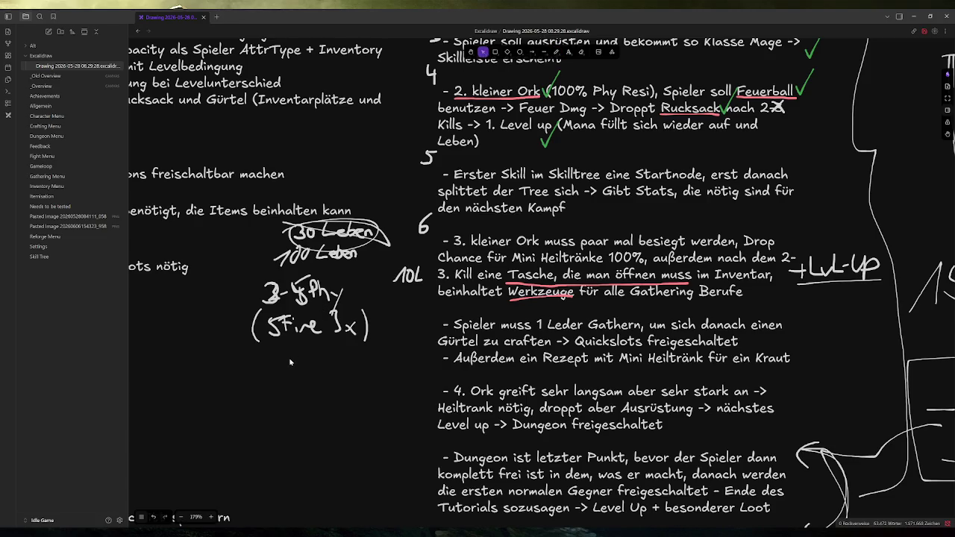
mouse_move(232, 365)
mouse_down()
mouse_move(418, 221)
mouse_move(312, 266)
mouse_up()
key(Delete)
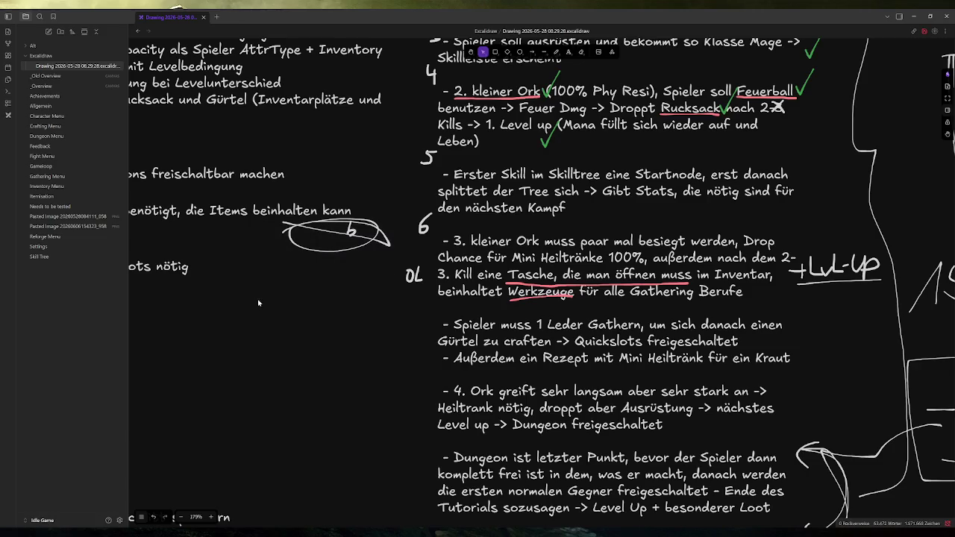
click(582, 52)
mouse_move(406, 276)
mouse_down()
mouse_move(164, 267)
mouse_move(343, 235)
mouse_move(352, 237)
mouse_move(355, 271)
mouse_up()
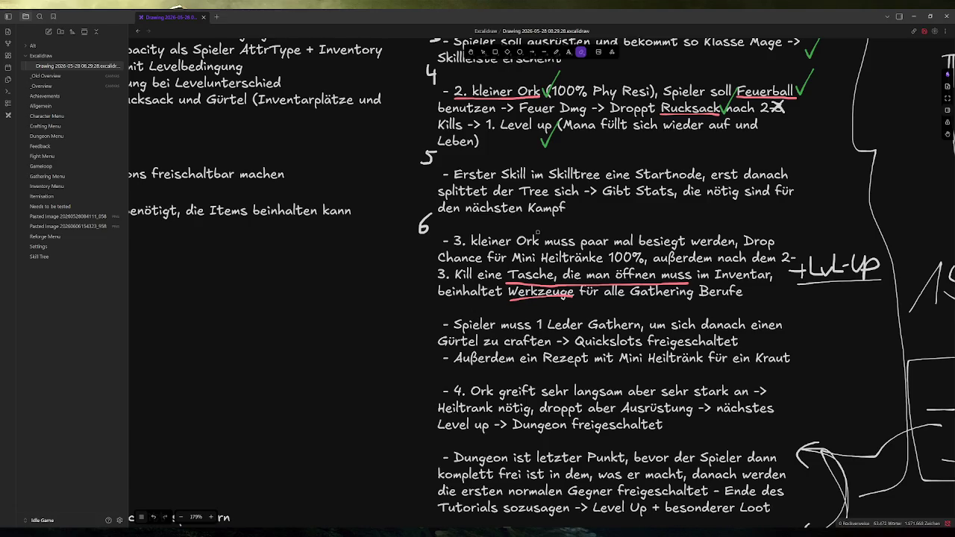
scroll(452, 376, up, 2)
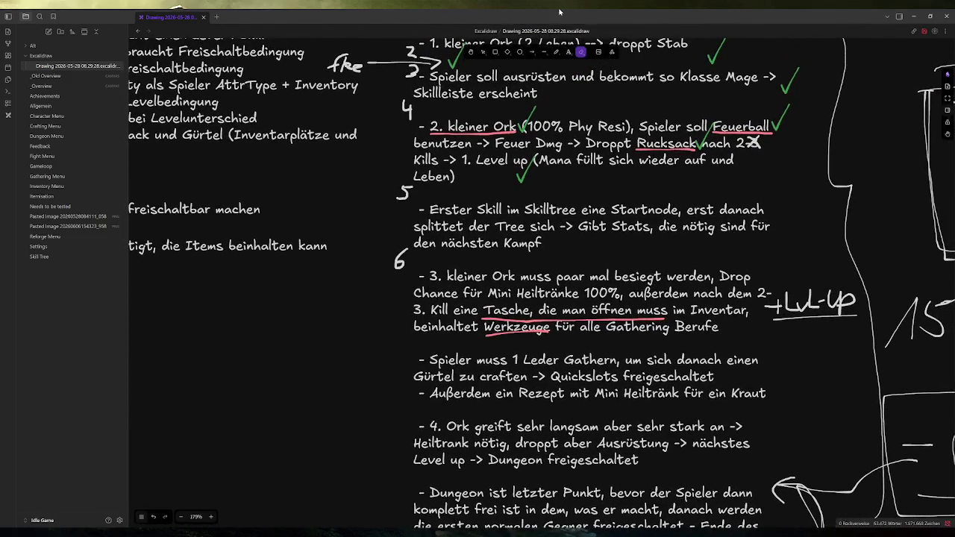
Make the checkmark on step 6 red and underline 'Mini Heiltränke 100%' in red
click(483, 52)
mouse_move(803, 97)
mouse_down()
mouse_move(777, 135)
mouse_move(819, 176)
mouse_move(649, 182)
mouse_move(533, 254)
mouse_move(526, 274)
mouse_up()
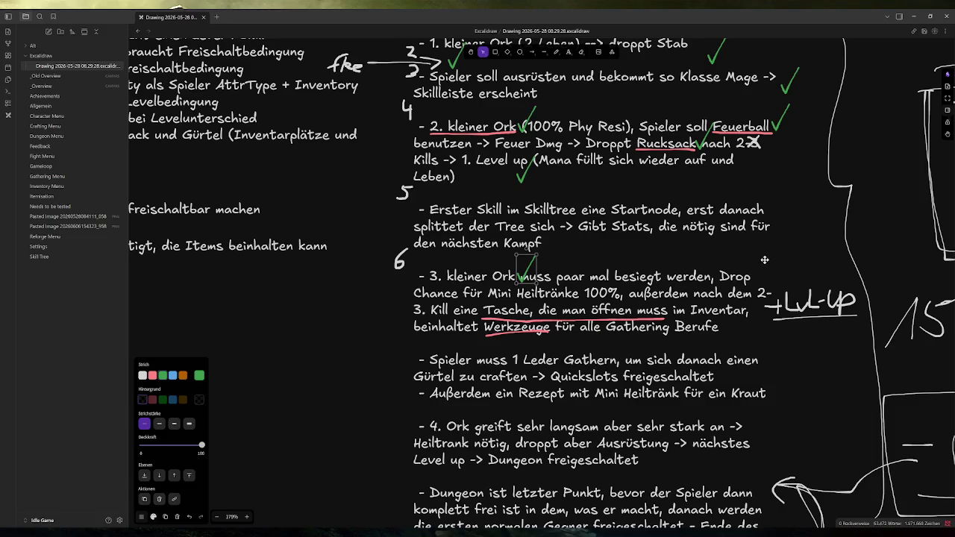
click(153, 376)
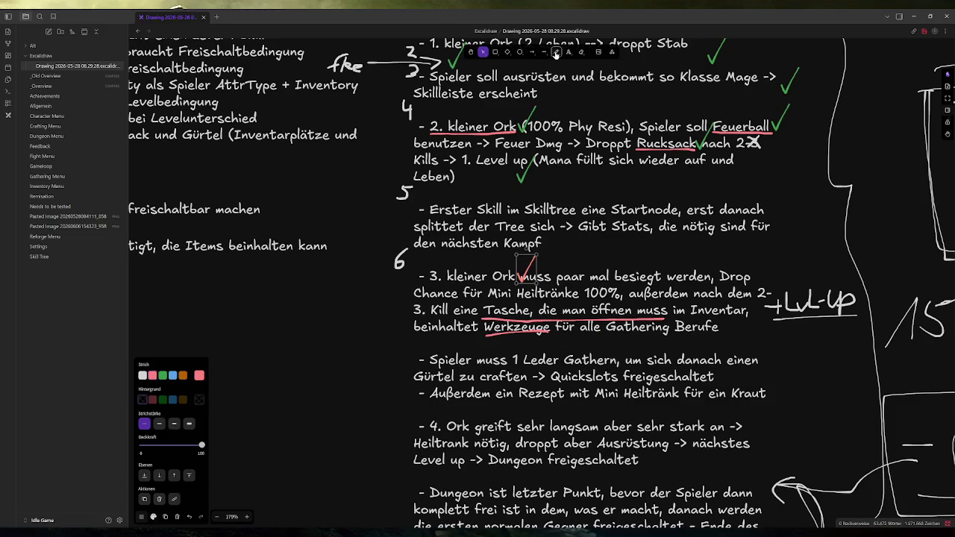
click(556, 51)
drag(489, 301, 623, 301)
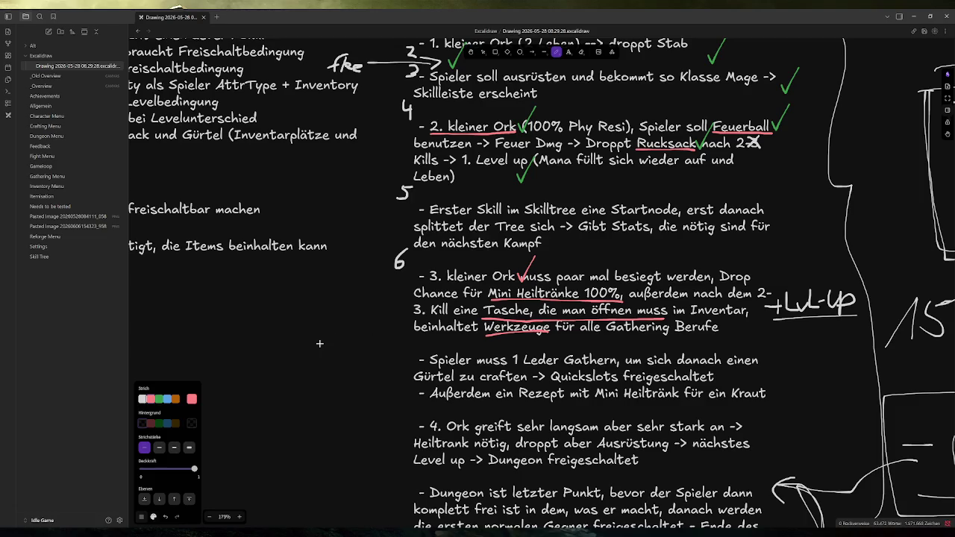
Switch the Excalidraw stroke colour back to white
mouse_move(146, 534)
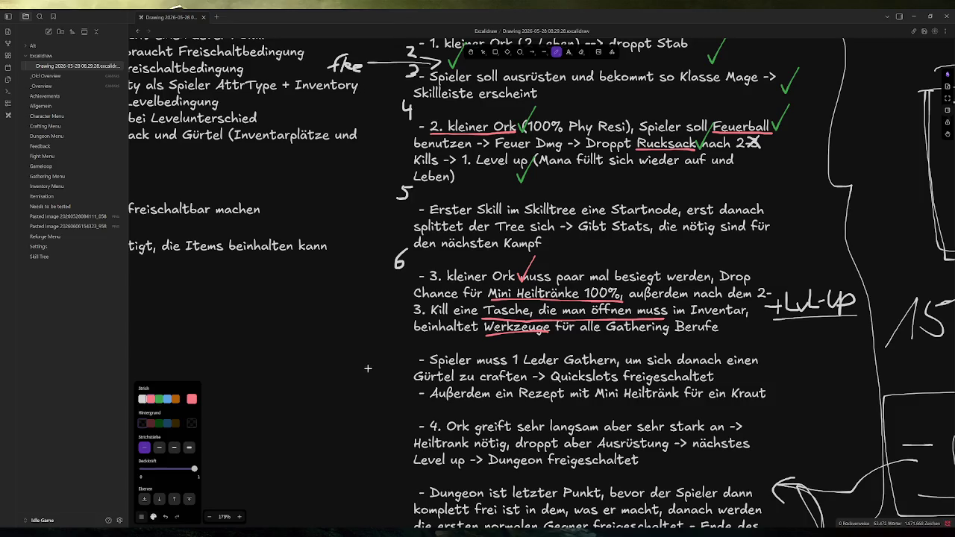
click(142, 399)
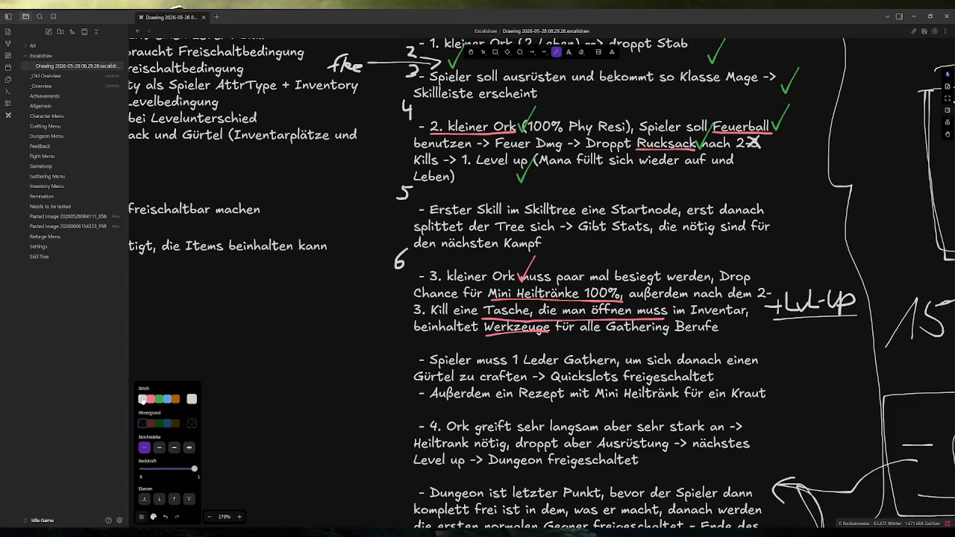
click(483, 52)
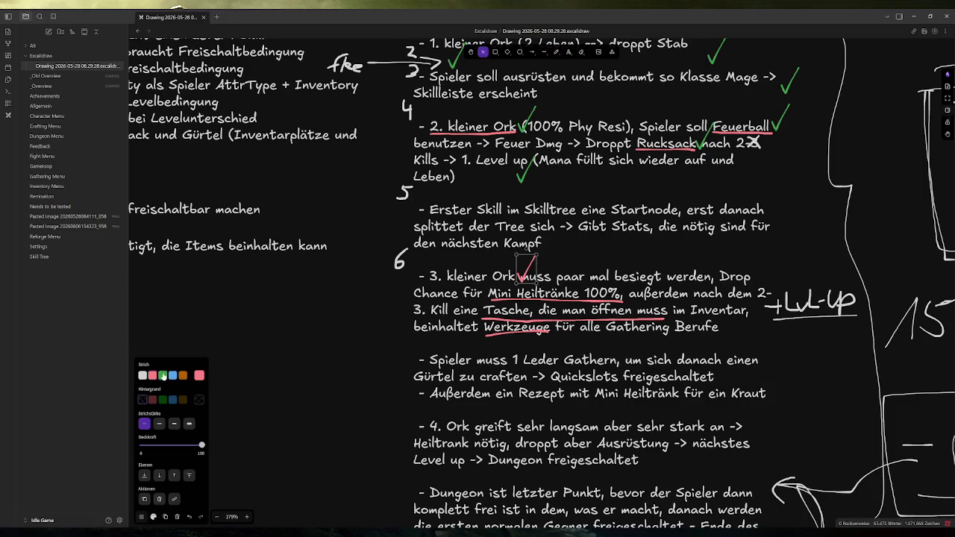
key(Escape)
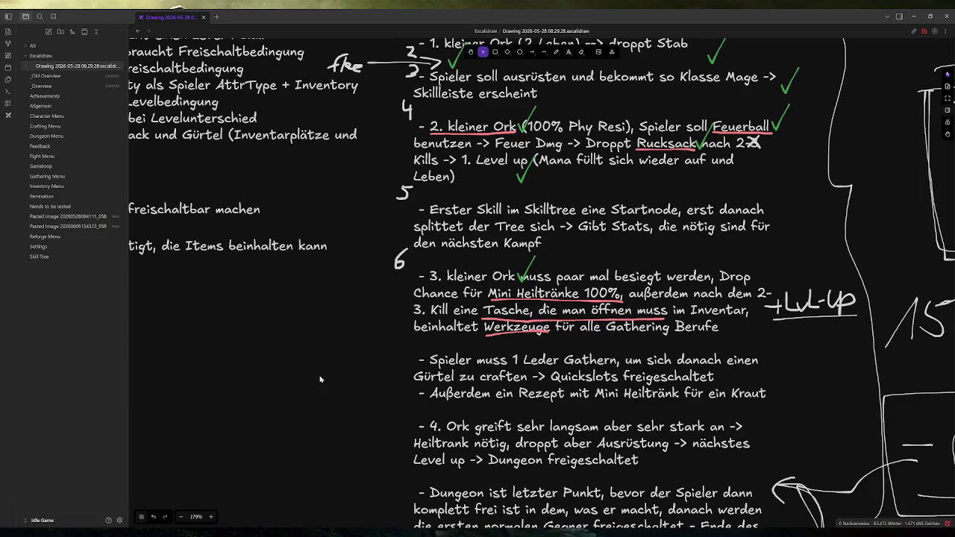
Scroll the canvas to the orc steps 4–6 notes and pick the freehand Draw tool
scroll(524, 354, down, 2)
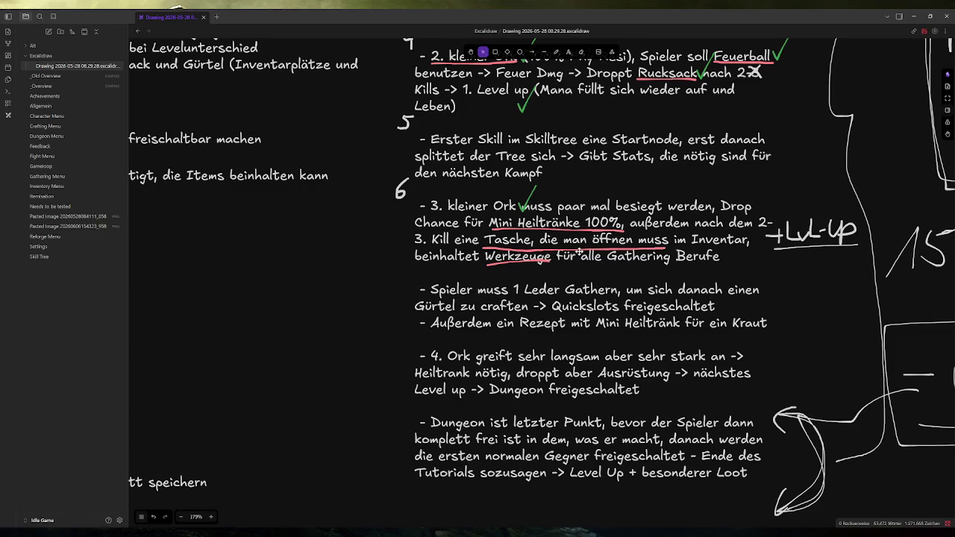
scroll(416, 277, up, 1)
scroll(416, 290, left, 1)
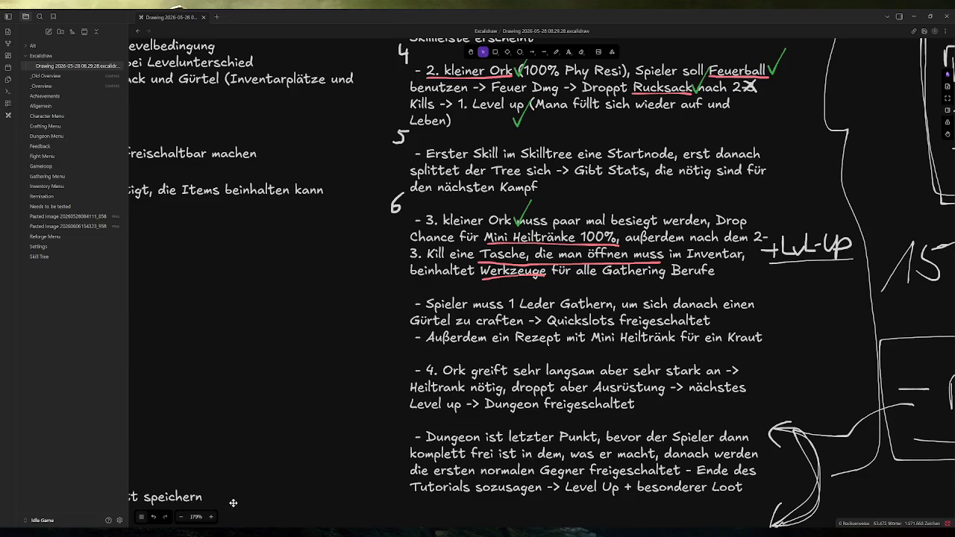
click(556, 52)
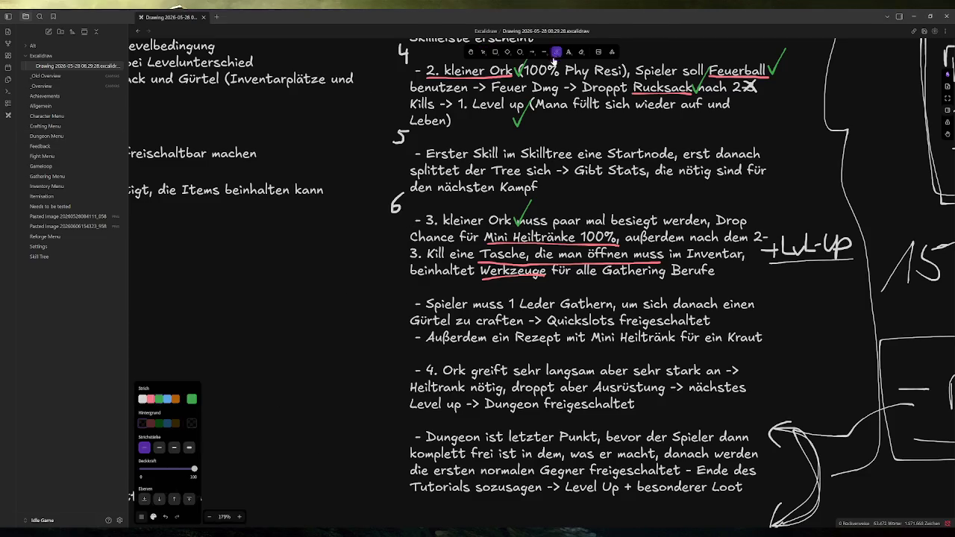
Undo a trial bracket beside the 4. Ork paragraph, set white strokes, and return to Godot
scroll(367, 298, down, 2)
scroll(367, 298, down, 1)
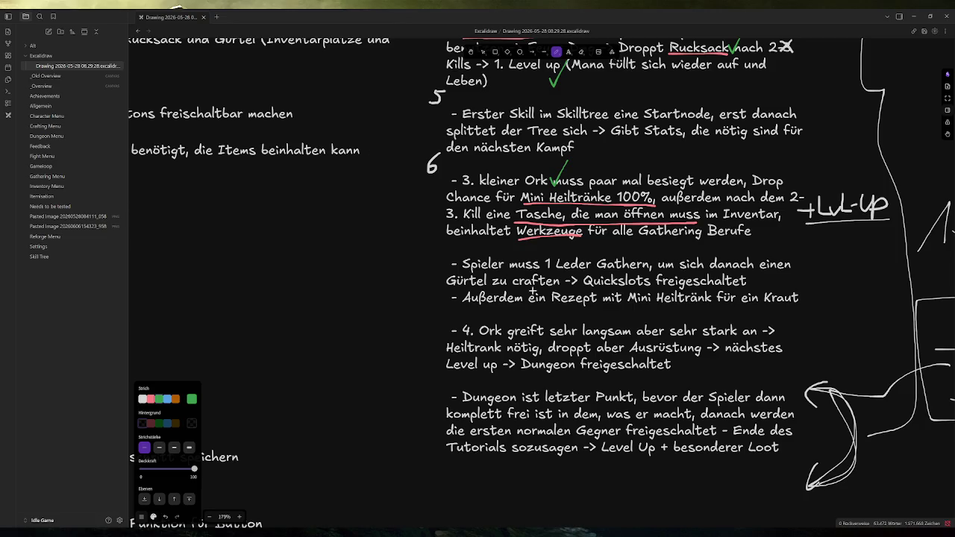
scroll(485, 274, right, 2)
scroll(707, 264, up, 1)
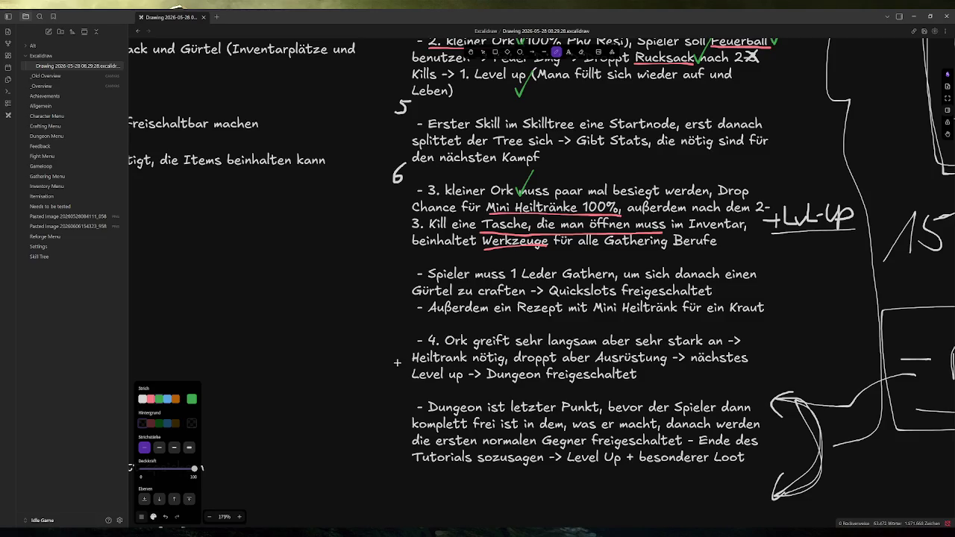
mouse_move(413, 330)
mouse_down()
mouse_move(395, 358)
mouse_move(396, 382)
mouse_up()
key(ctrl+z)
click(142, 400)
key(alt+Tab)
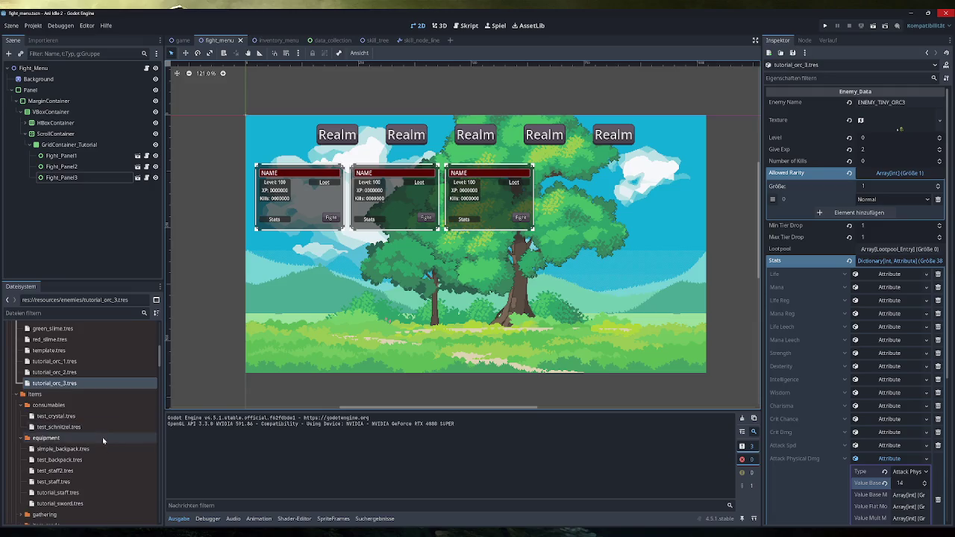
Add a Consumable resource saved as mini_healpotion.tres in the items/consumables folder
scroll(97, 435, up, 5)
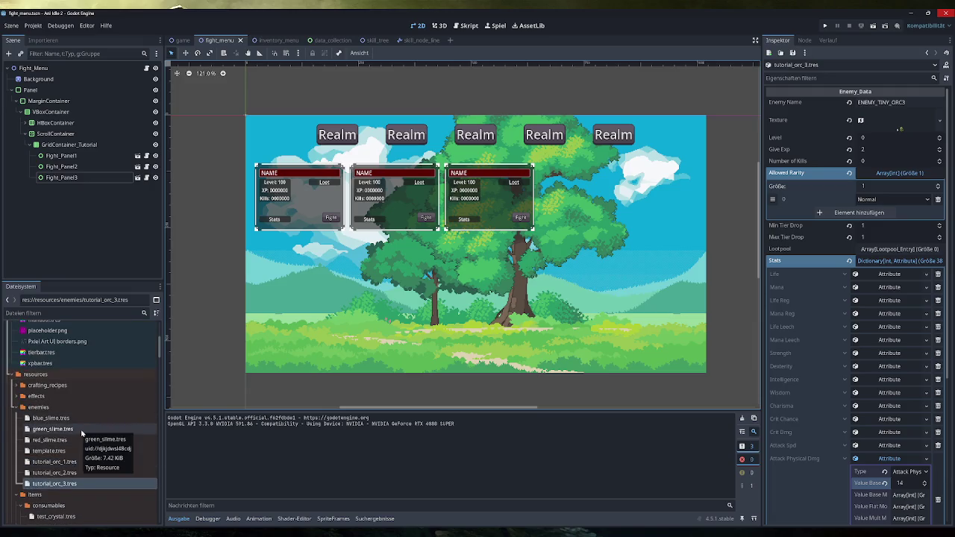
scroll(81, 433, down, 3)
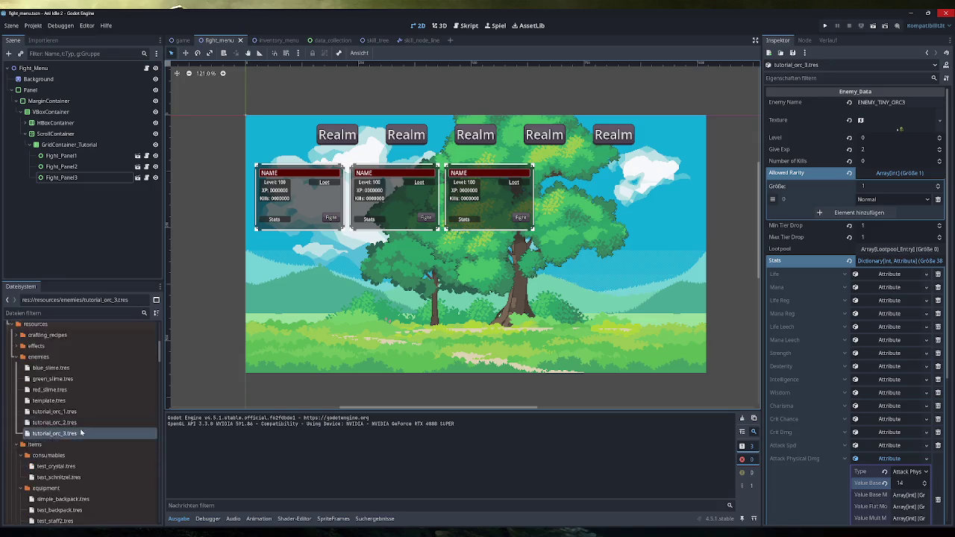
click(74, 432)
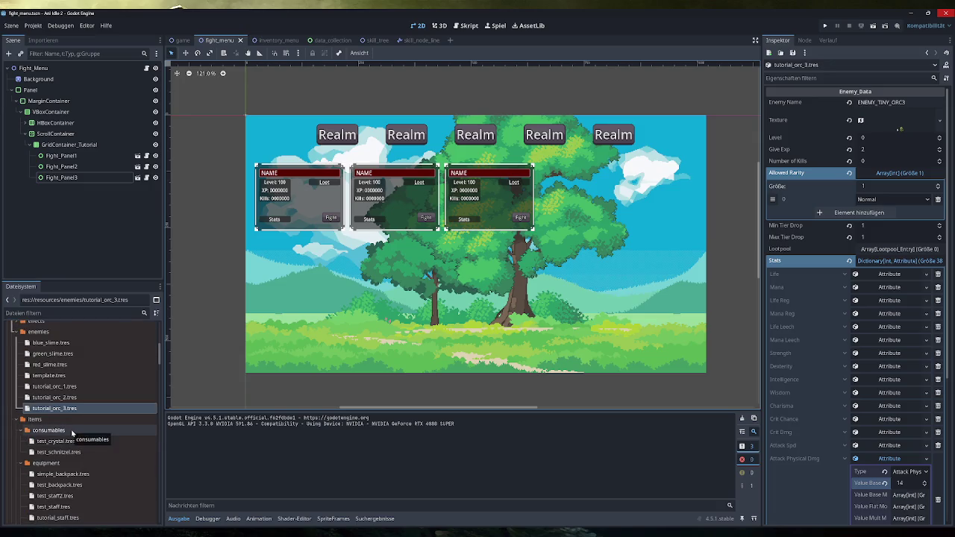
right_click(72, 432)
mouse_move(134, 369)
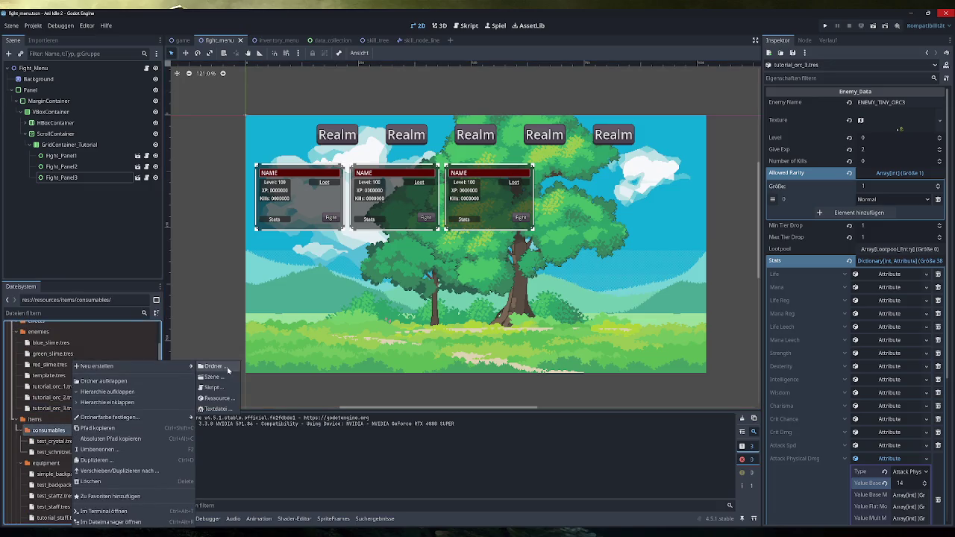
click(222, 398)
click(222, 398)
text(consu)
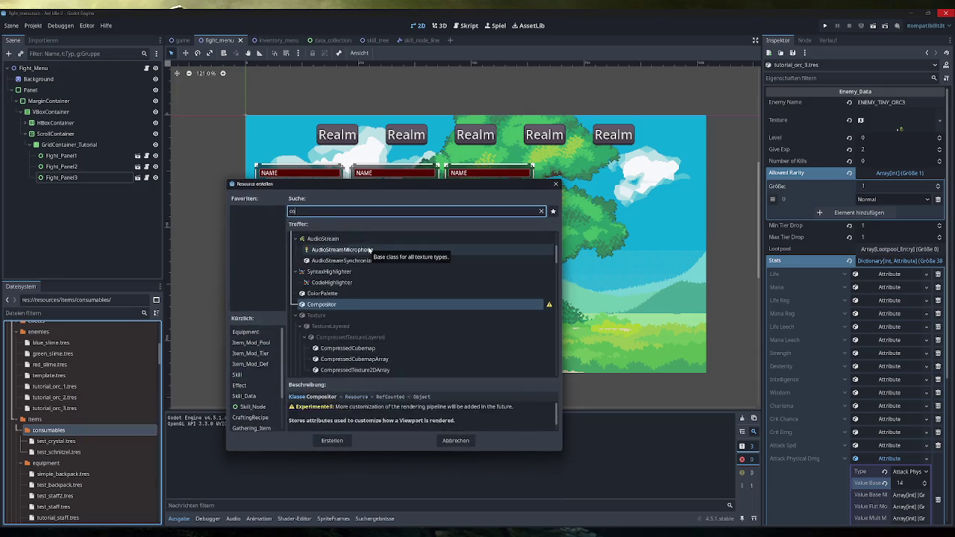
double_click(358, 259)
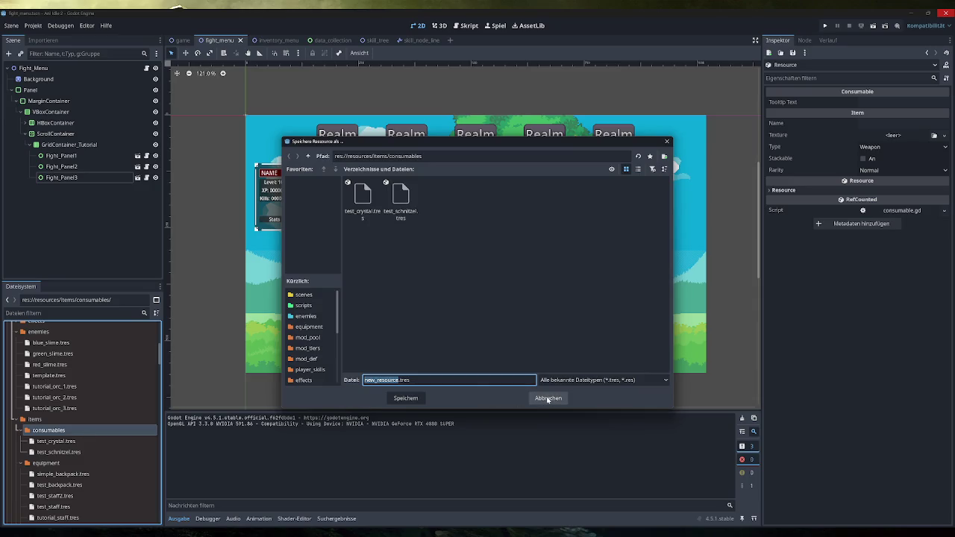
text(mini_healpotion)
click(411, 399)
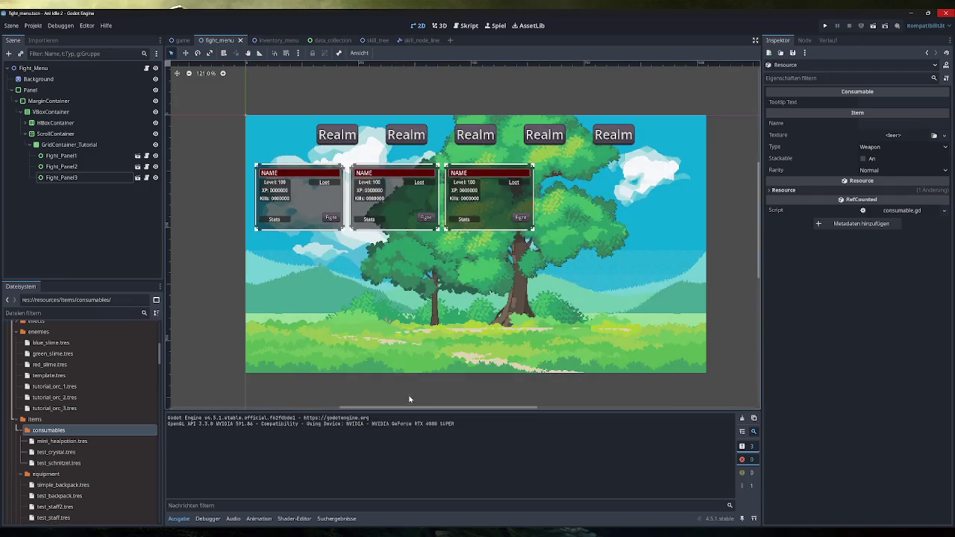
Give mini_healpotion.tres a new AtlasTexture that uses placeholder.png as its atlas
click(98, 444)
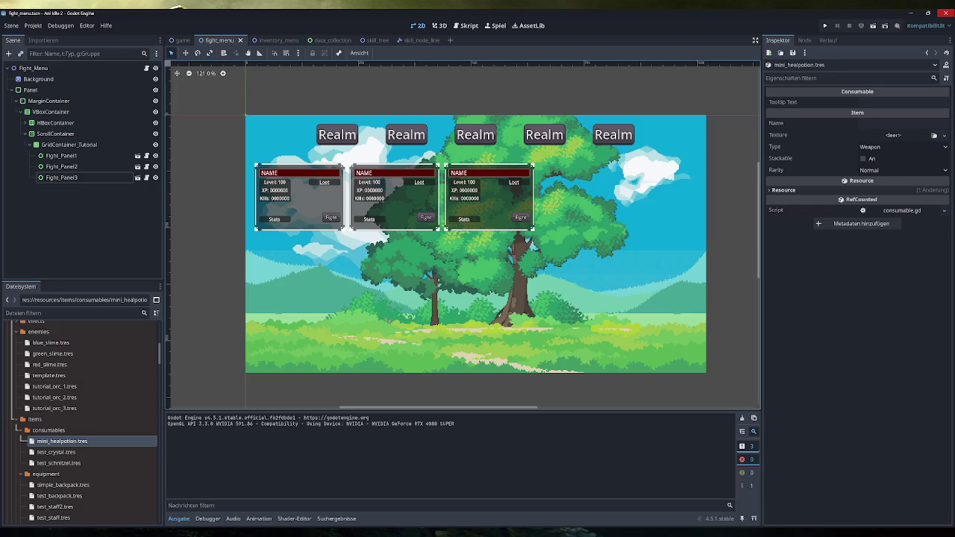
click(903, 123)
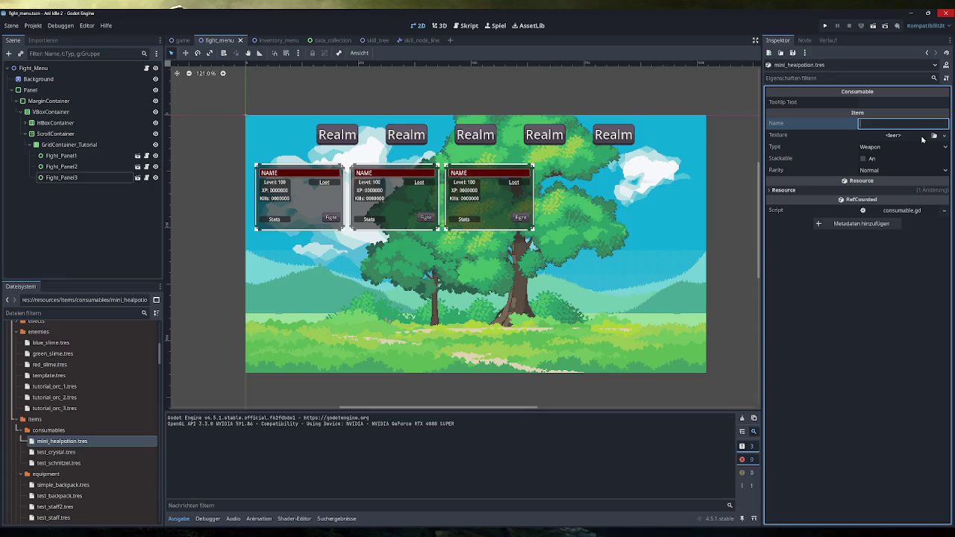
click(924, 137)
click(923, 159)
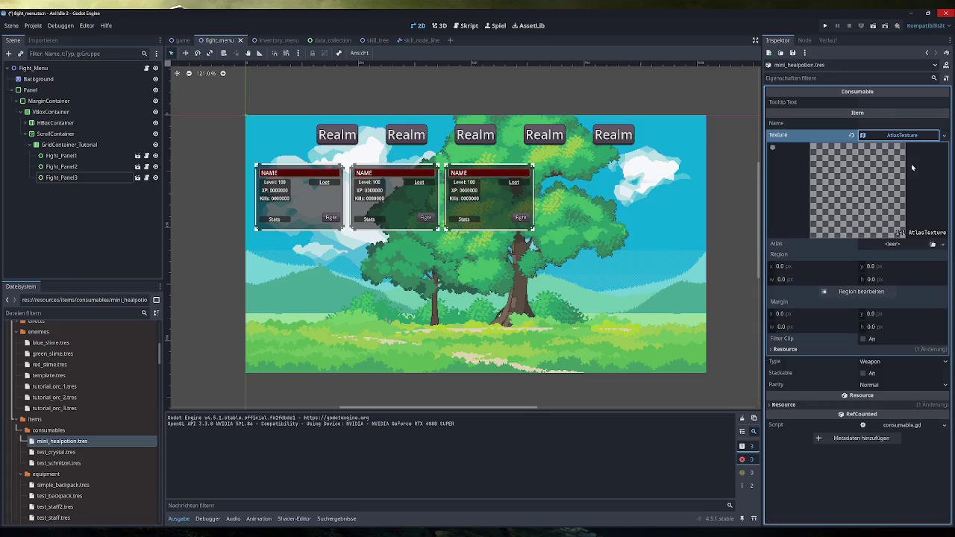
click(899, 244)
click(892, 466)
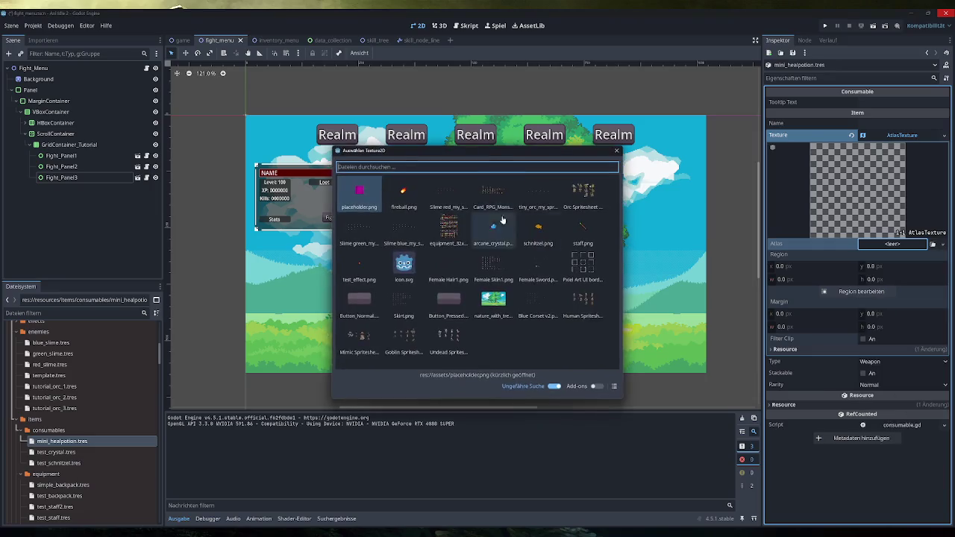
click(361, 198)
click(902, 135)
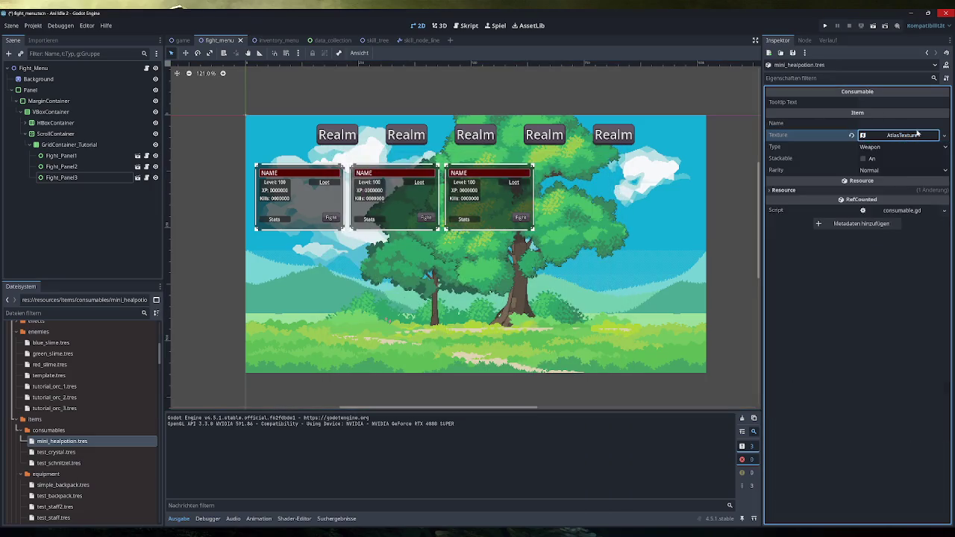
click(920, 141)
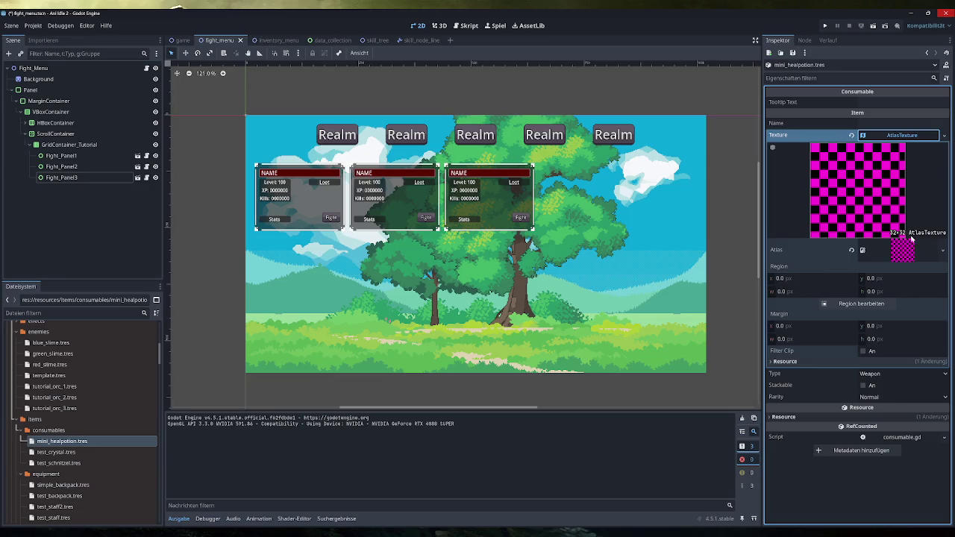
click(918, 142)
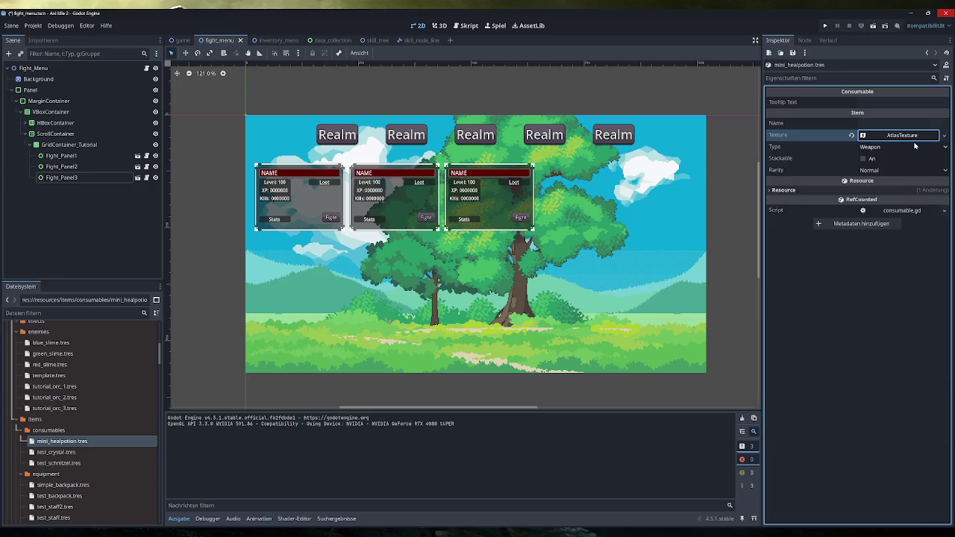
Make the potion stackable with Normal rarity and Consumable type, then switch to Excel
click(864, 159)
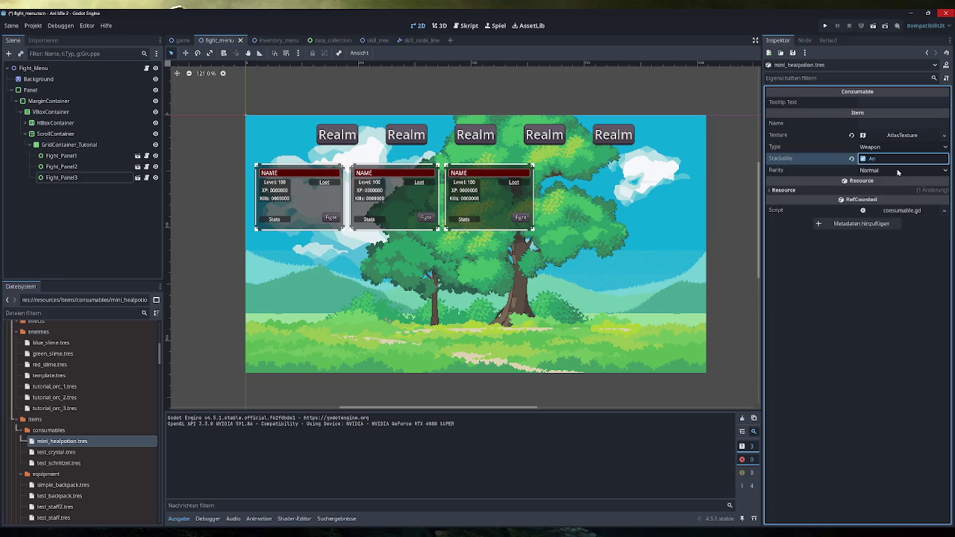
click(897, 168)
click(927, 174)
click(903, 147)
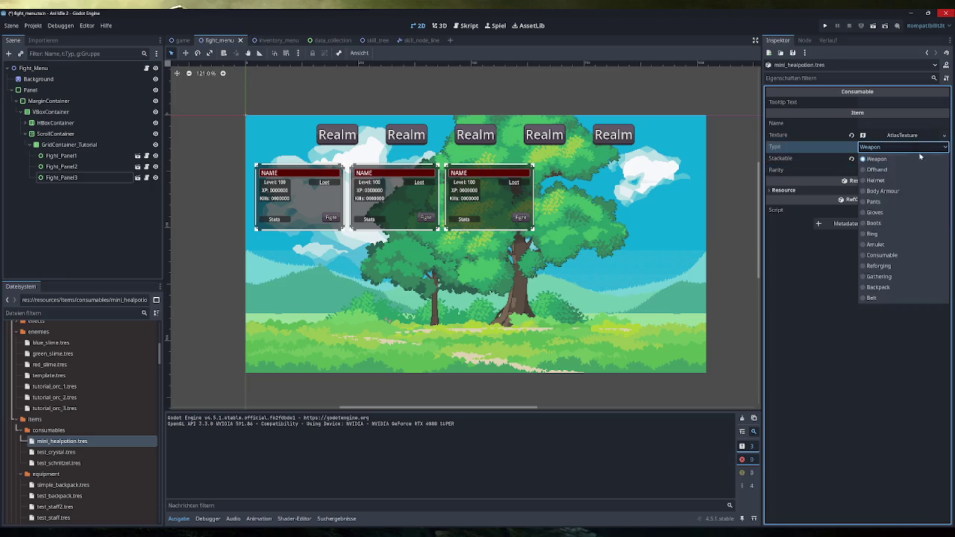
click(896, 265)
click(903, 123)
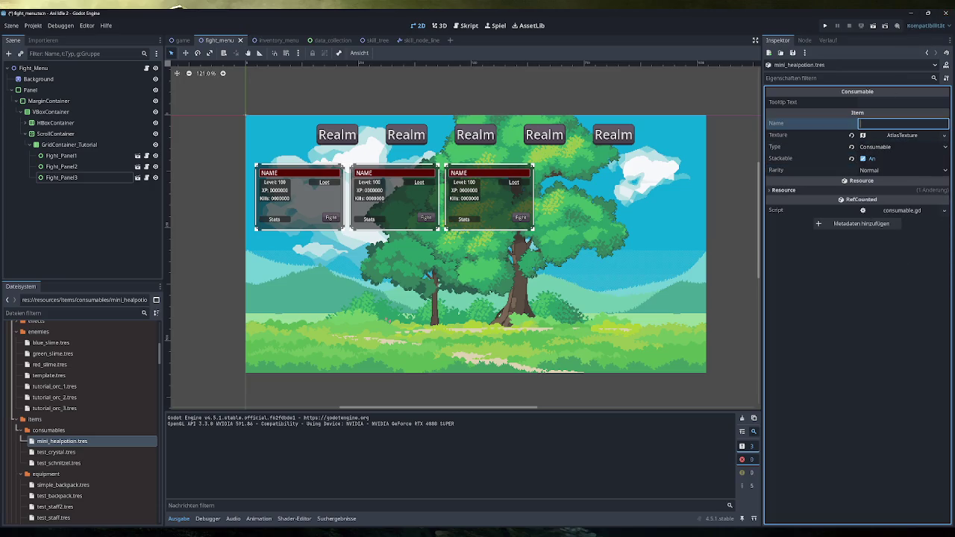
mouse_move(260, 522)
click(224, 499)
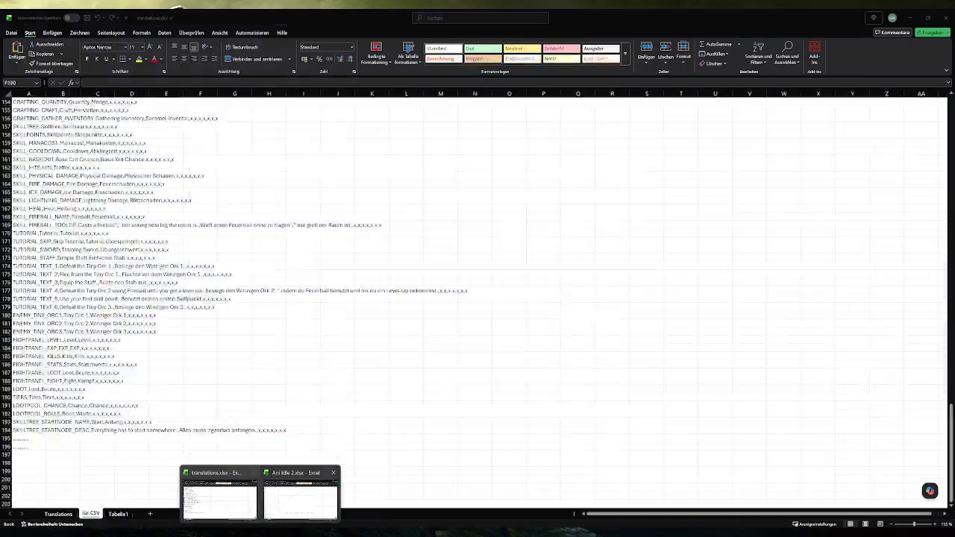
In the Translations sheet, insert a blank row 77 above ITEMTYPE_WEAPON
click(230, 502)
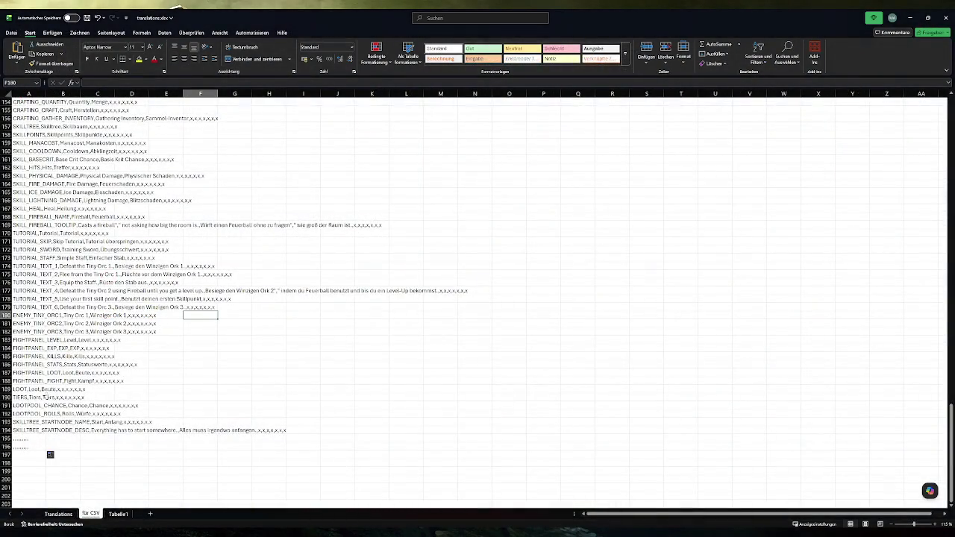
click(64, 514)
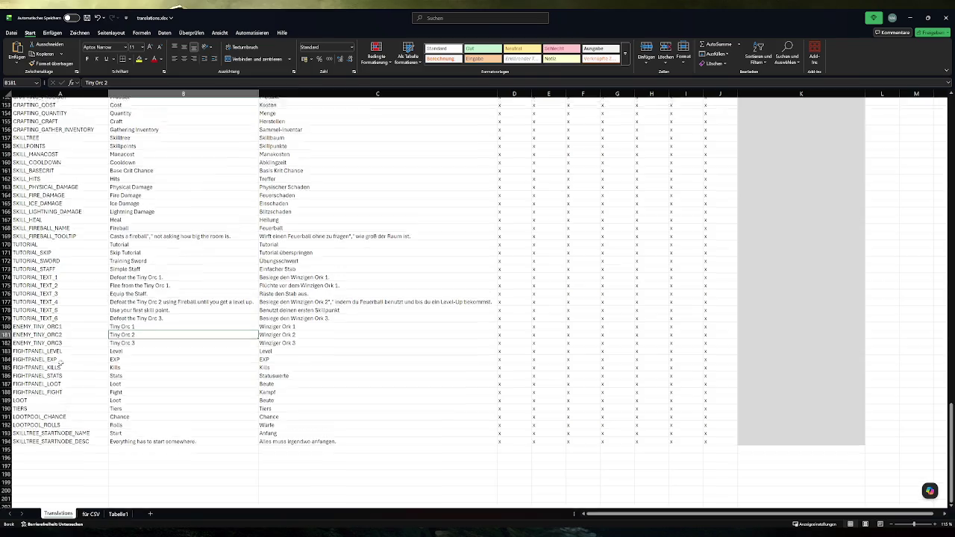
scroll(73, 364, up, 20)
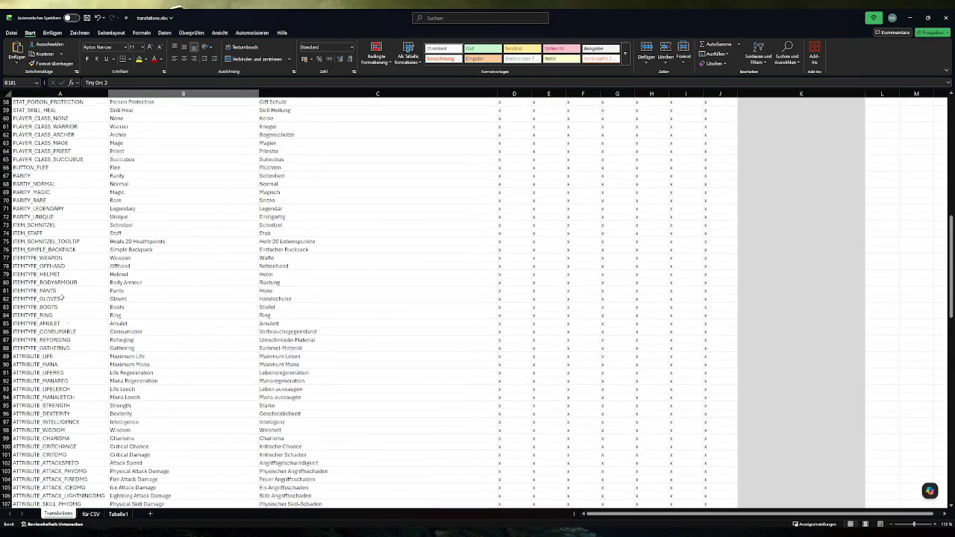
click(6, 257)
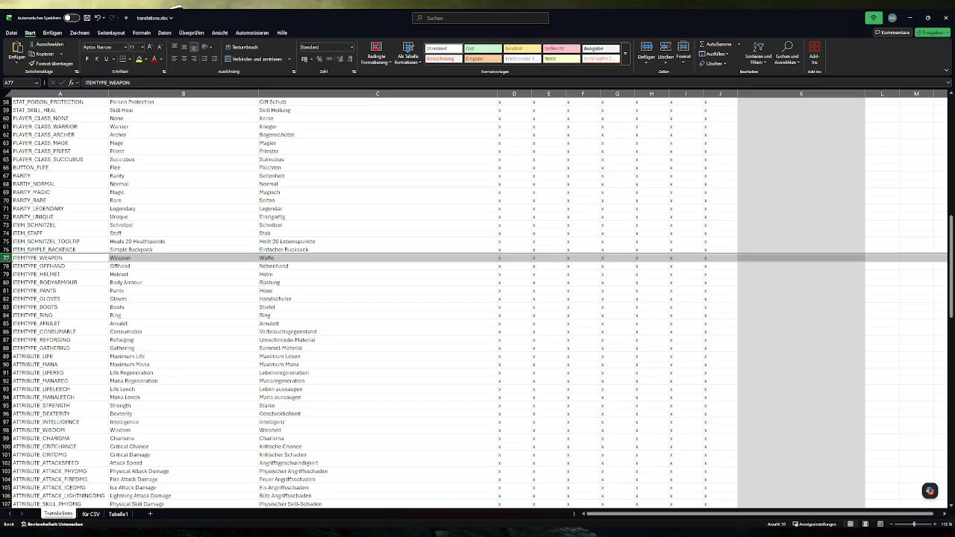
key(ctrl+plus)
Enter key ITEM_MINI_HEALPOTION_NAME with English text 'Mini Healpotion' in row 77, then insert row 78
text(ITEM)
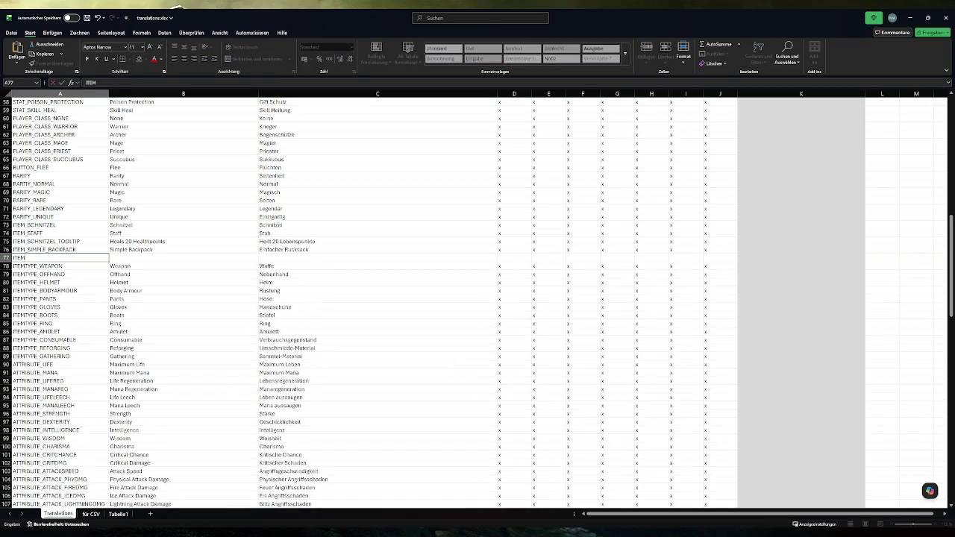
text(_MINI_H)
text(EAL)
text(POTION)
key(Tab)
text(Mini Healpotion)
key(Return)
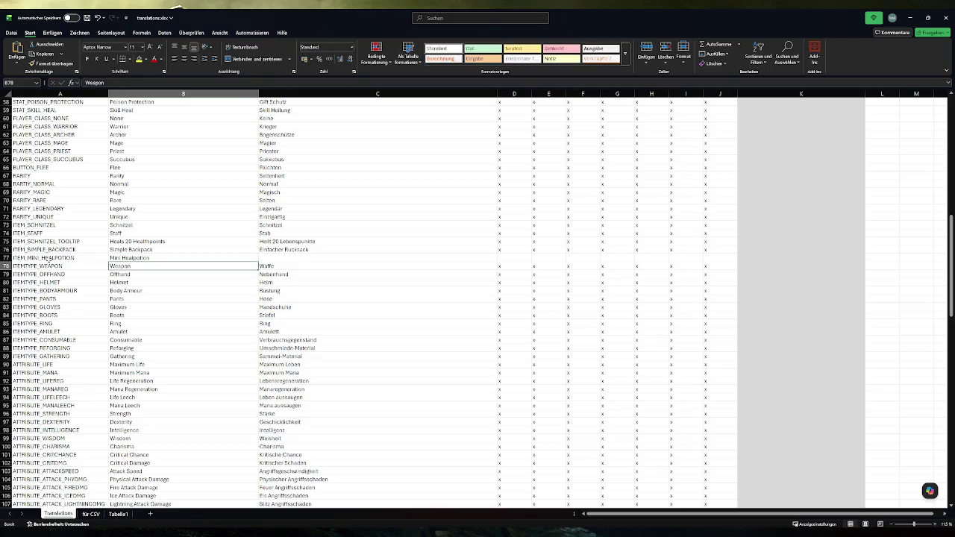
click(54, 259)
text(_NAME)
key(Return)
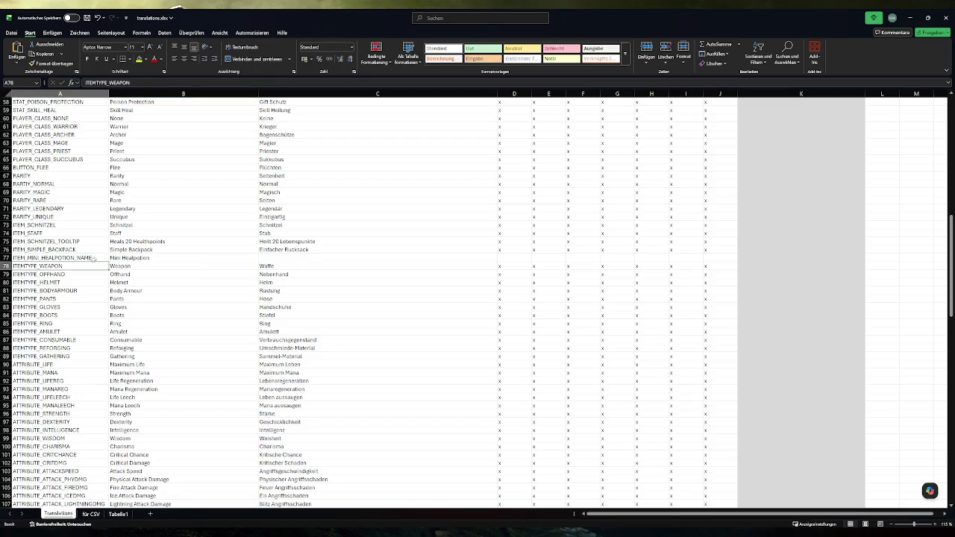
click(6, 266)
key(ctrl+plus)
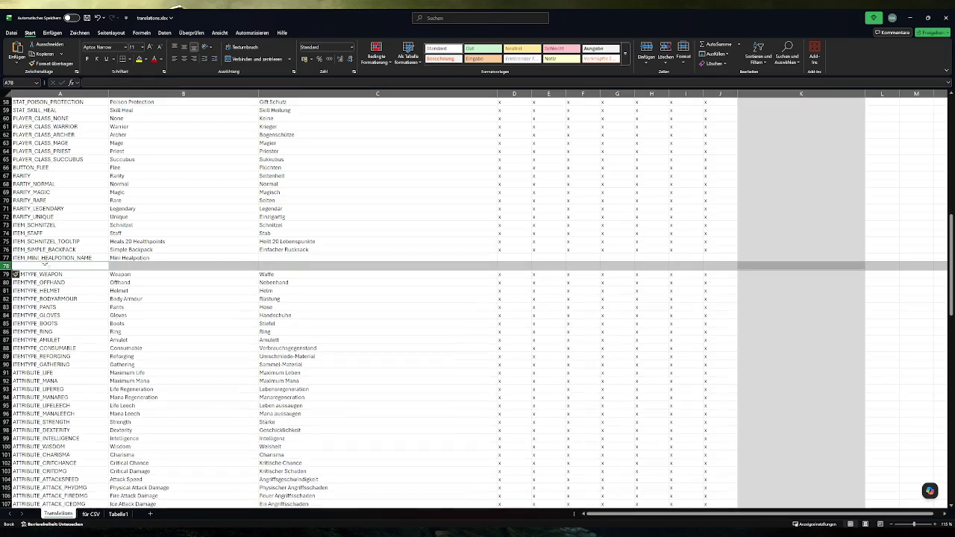
Copy the A77 key into A78 and edit it to ITEM_MINI_HEALPOTION_TOOLTIP
click(53, 258)
key(ctrl+c)
click(72, 266)
key(ctrl+v)
key(F2)
key(BackSpace)
key(BackSpace)
key(BackSpace)
text(TO)
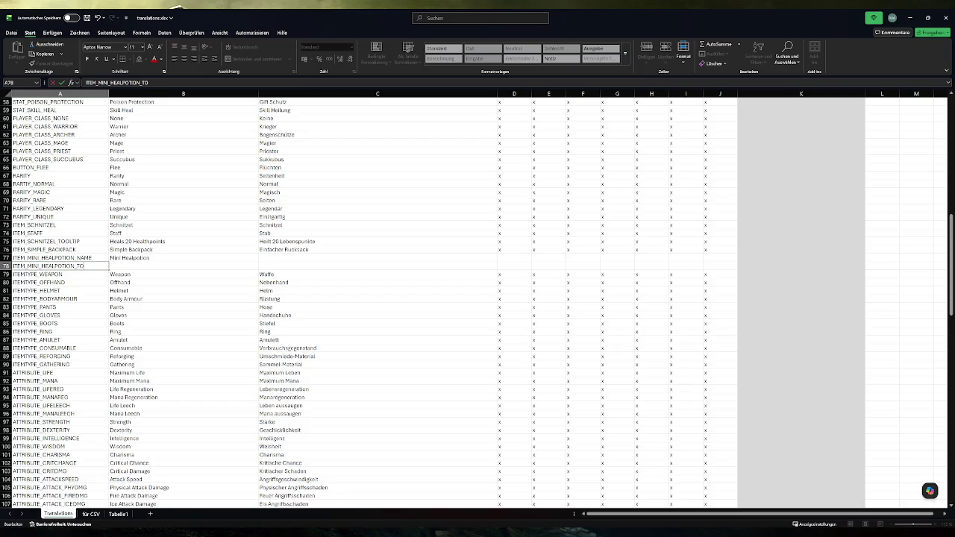
text(LLTIP)
key(Return)
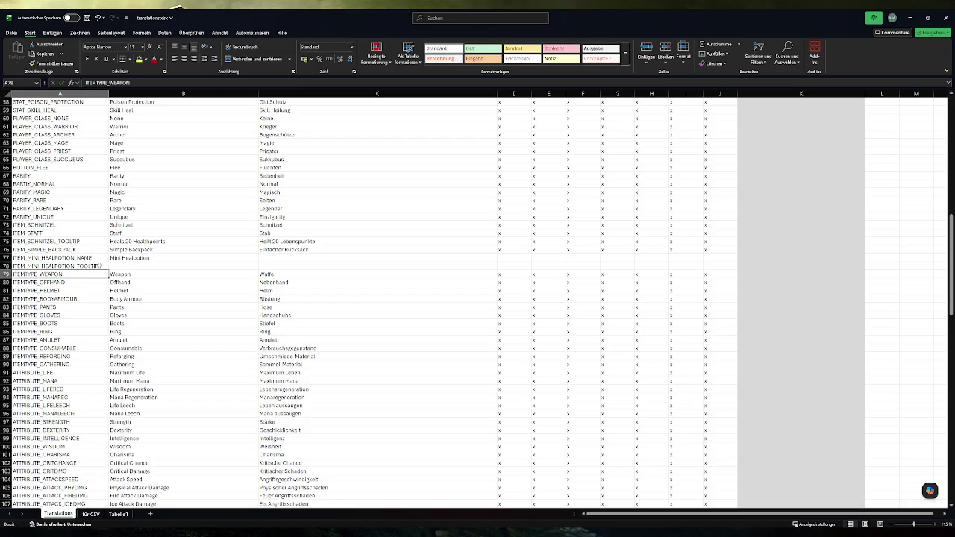
Fill row 76's x placeholders from columns D–J down into rows 77–78
click(515, 249)
drag(763, 250, 505, 250)
drag(865, 253, 866, 267)
click(407, 275)
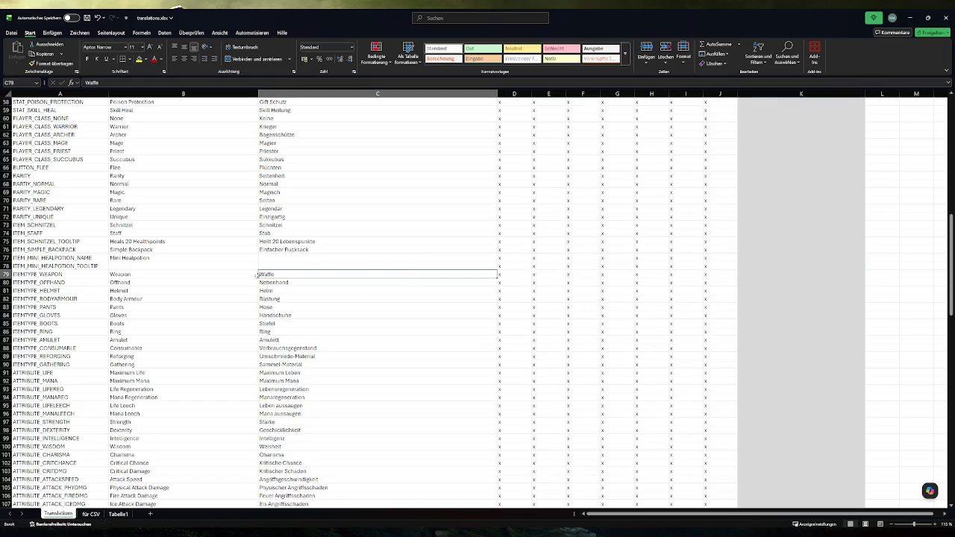
Enter the German name 'Mini Heiltrank' in C77
click(307, 257)
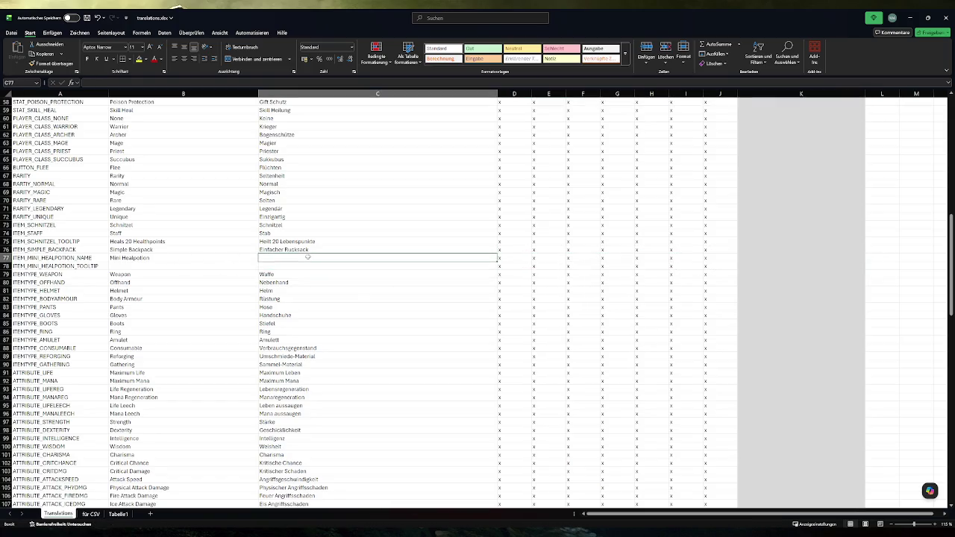
text(Mini Heiltrank)
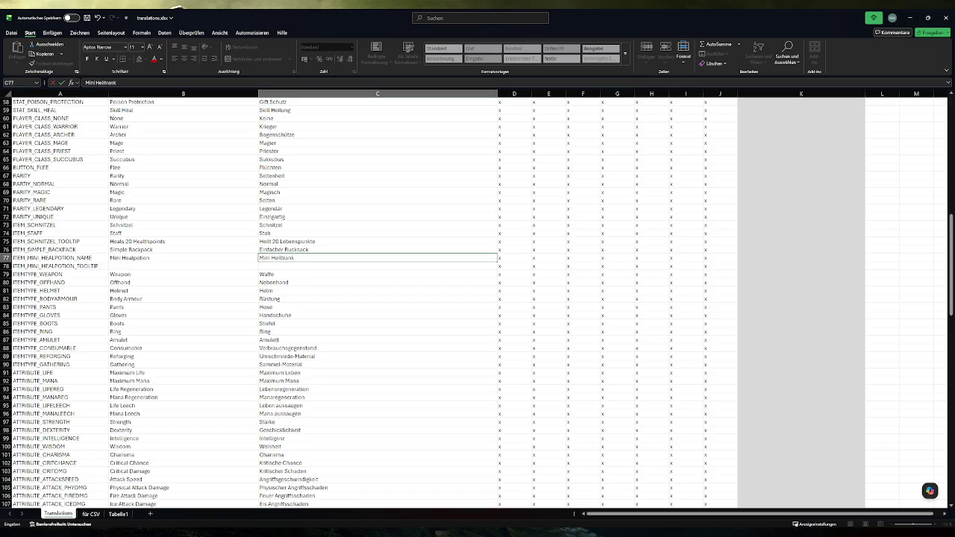
key(Return)
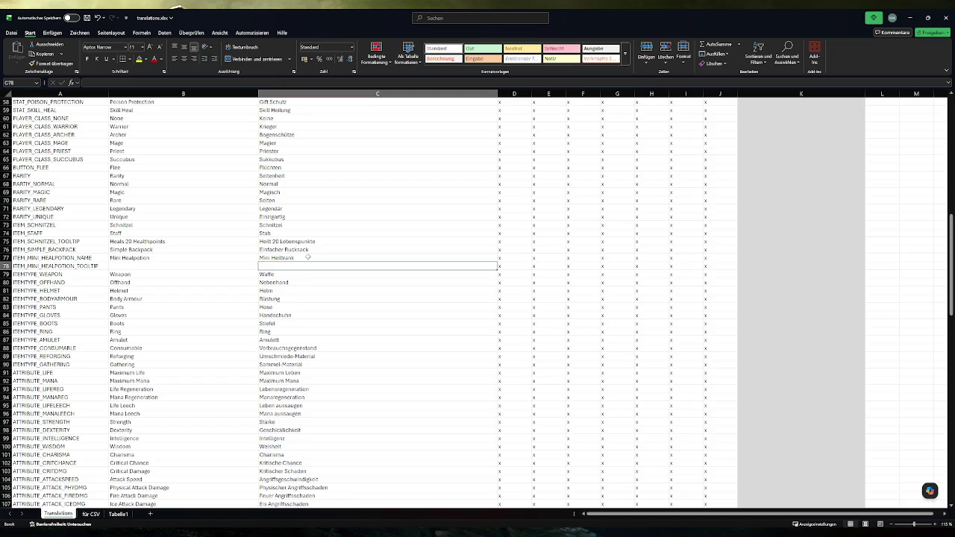
key(Left)
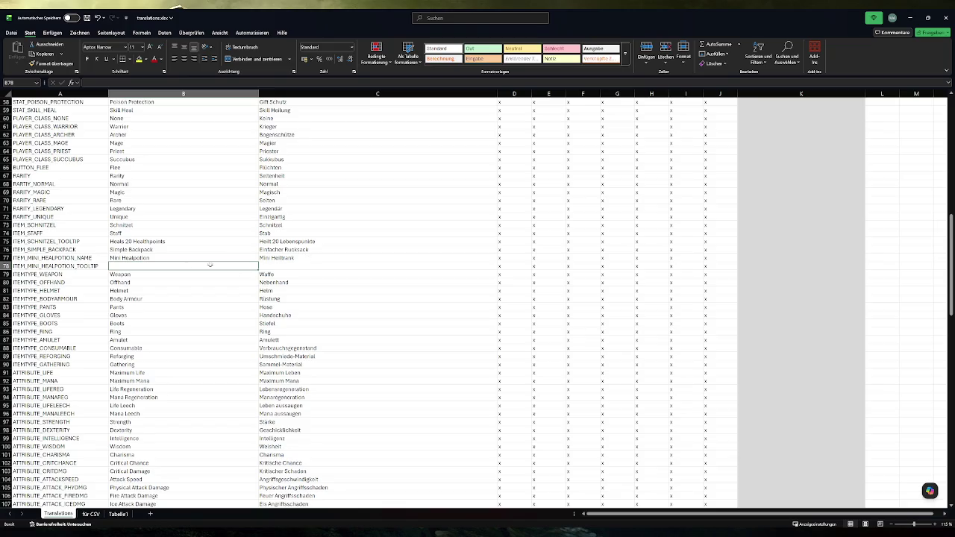
Rename row 77's potion to 'Tiny Healpotion' and 'Winziger Heiltrank'
double_click(115, 258)
double_click(115, 258)
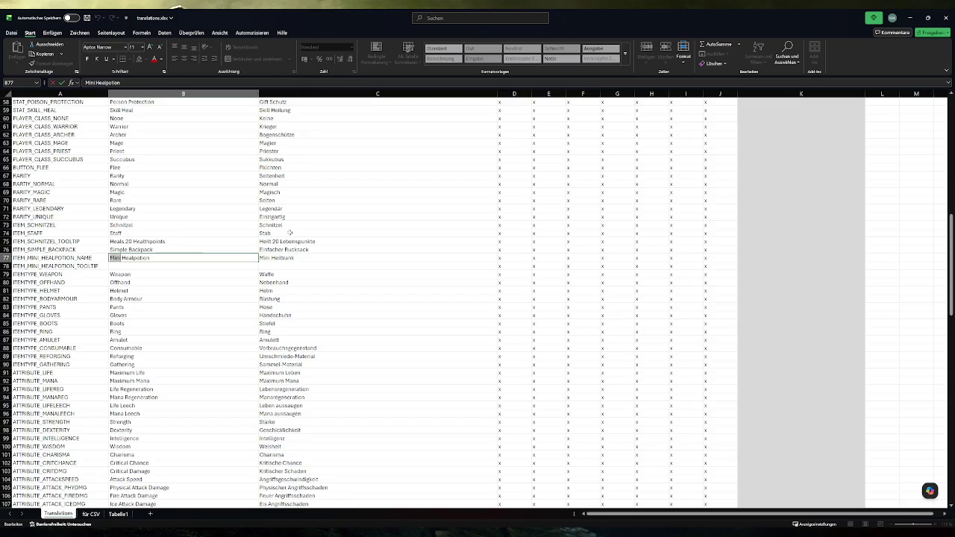
text(Tiny)
key(Return)
click(287, 255)
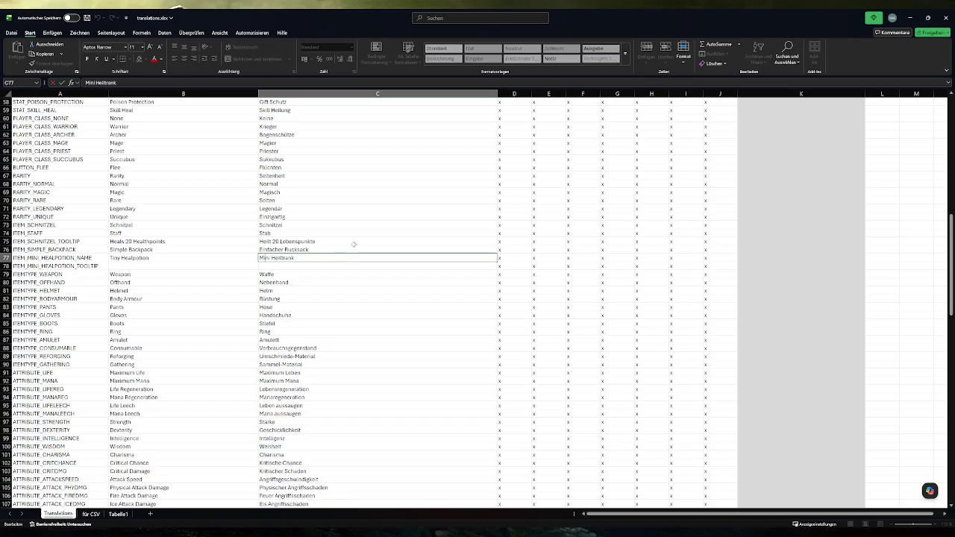
double_click(265, 258)
text(Winziger)
click(210, 265)
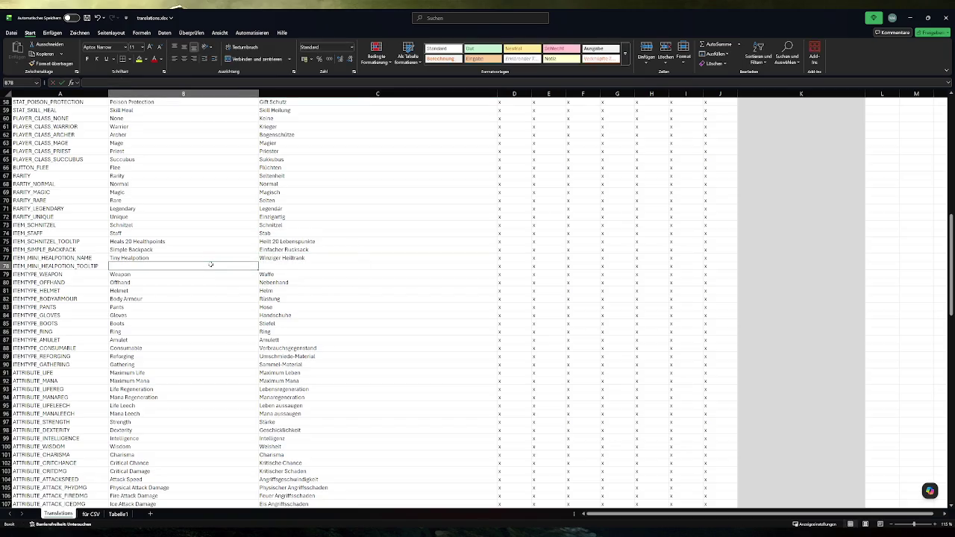
Change the keys in A77 and A78 to ITEM_TINY_HEALPOTION_NAME and ITEM_TINY_HEALPOTION_TOOLTIP
double_click(45, 258)
key(BackSpace)
key(BackSpace)
key(BackSpace)
text(TINY)
key(Return)
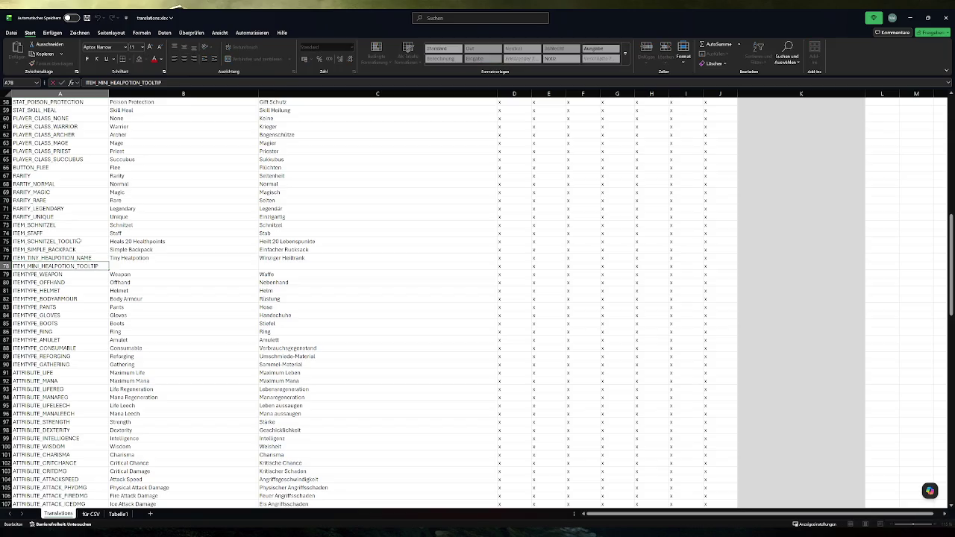
key(BackSpace)
key(BackSpace)
key(BackSpace)
text(TINY)
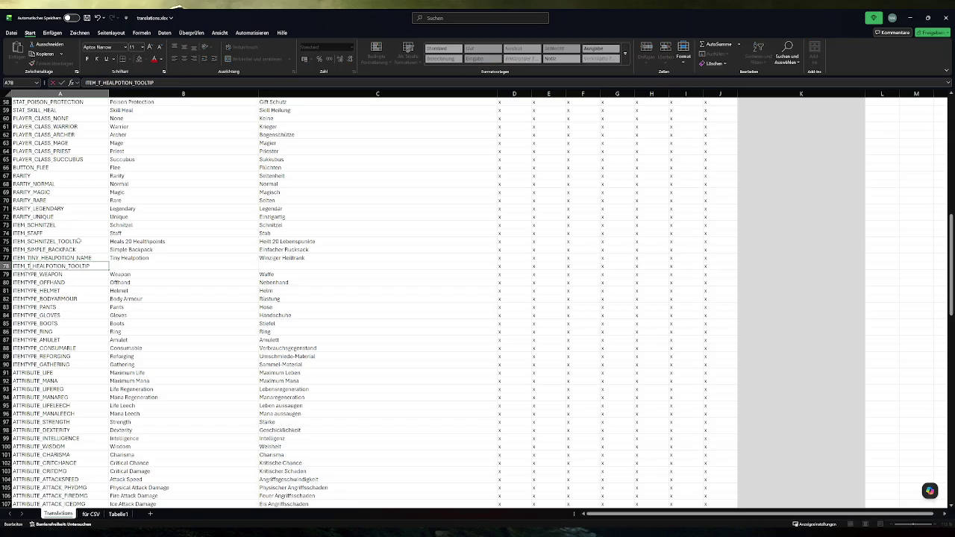
key(Return)
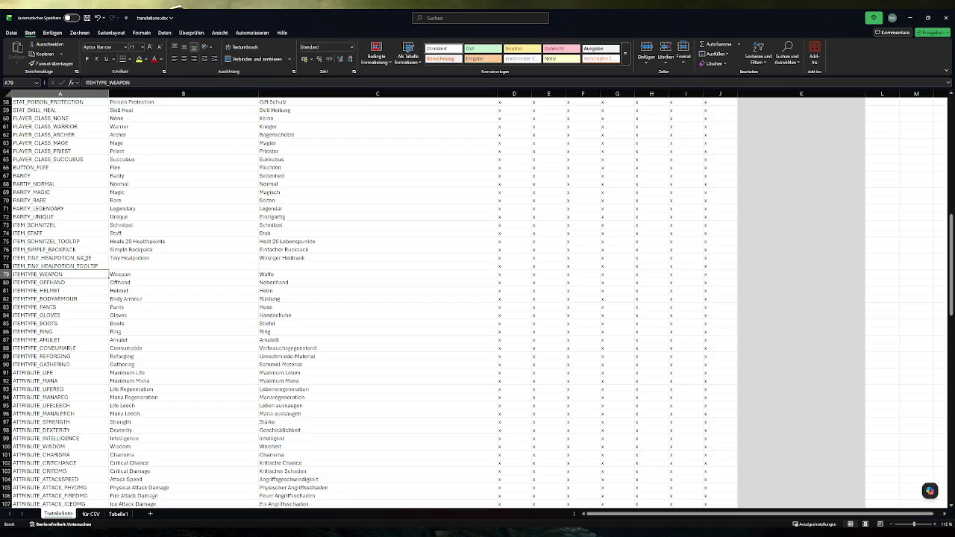
Enter 'Heals x Healthpoints.' as the English tooltip in B78
click(134, 267)
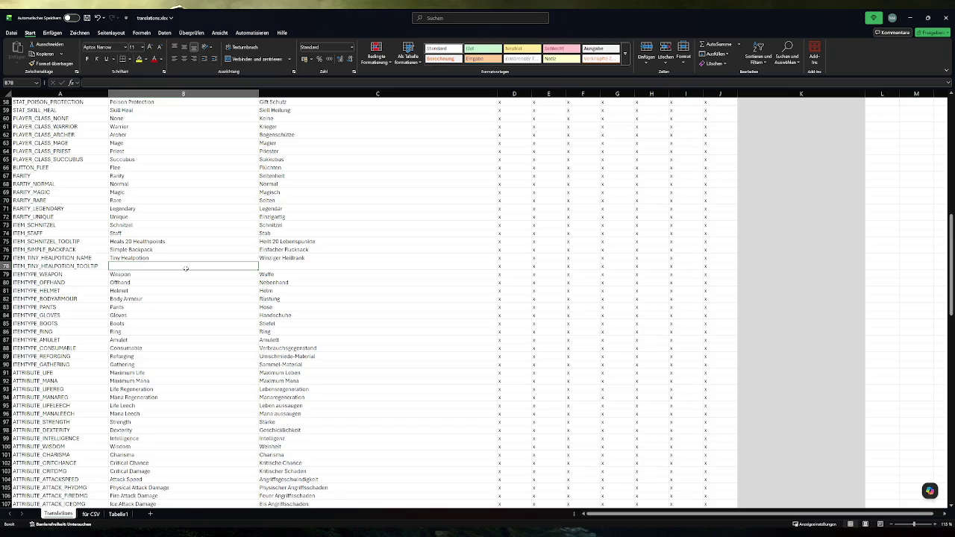
text(Heals )
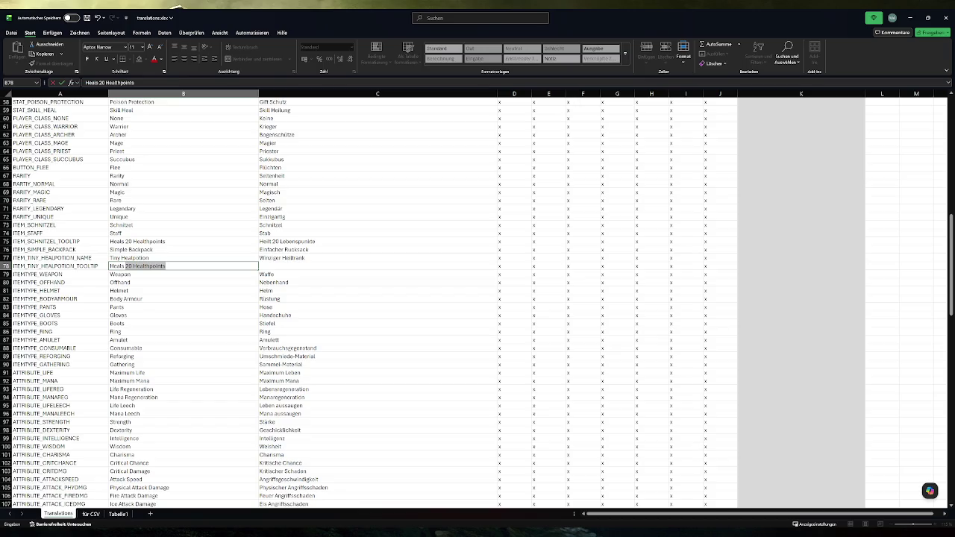
text(x Healthpoin)
key(Return)
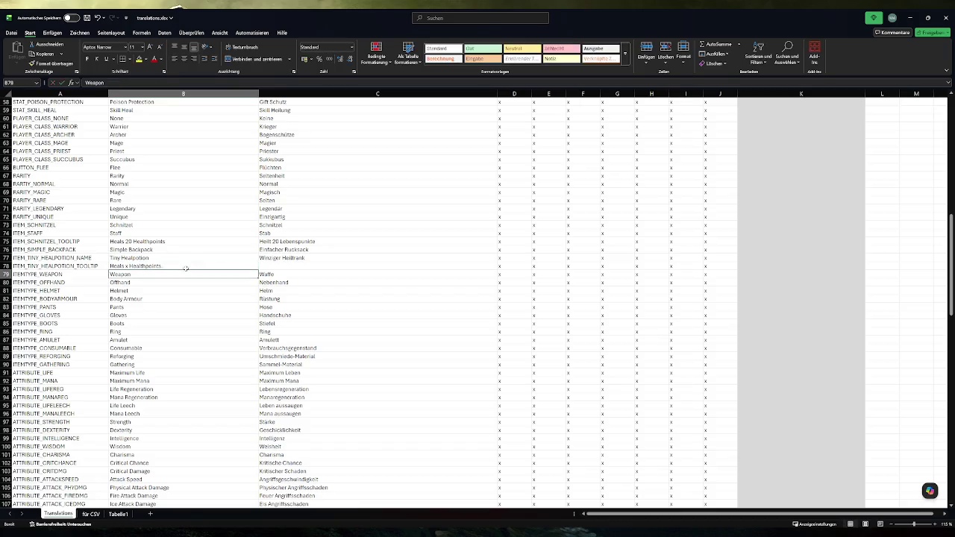
Copy C75's German tooltip into C78 as 'Heilt x Lebenspunkte', save, and open the für CSV sheet
click(277, 241)
key(ctrl+c)
click(278, 266)
key(ctrl+v)
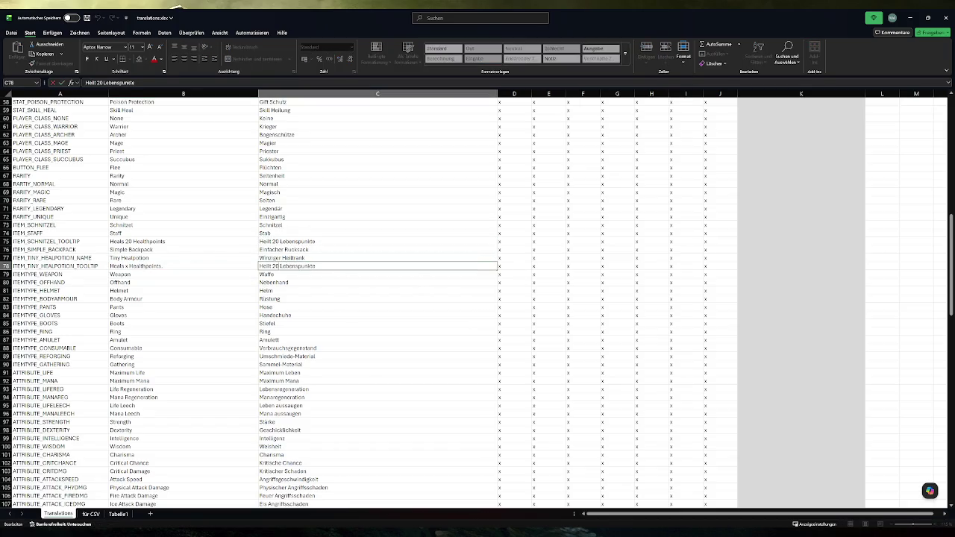
key(Escape)
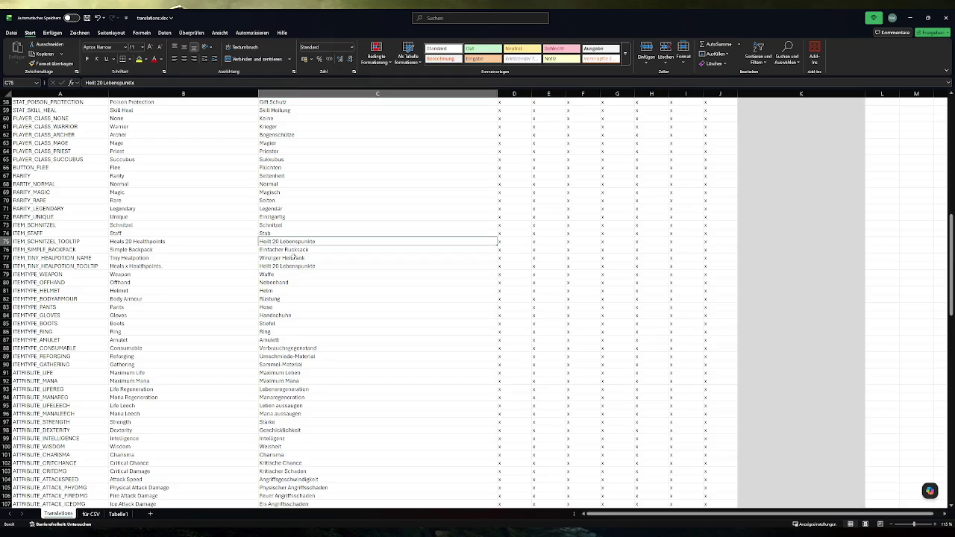
double_click(275, 266)
double_click(275, 266)
text(x)
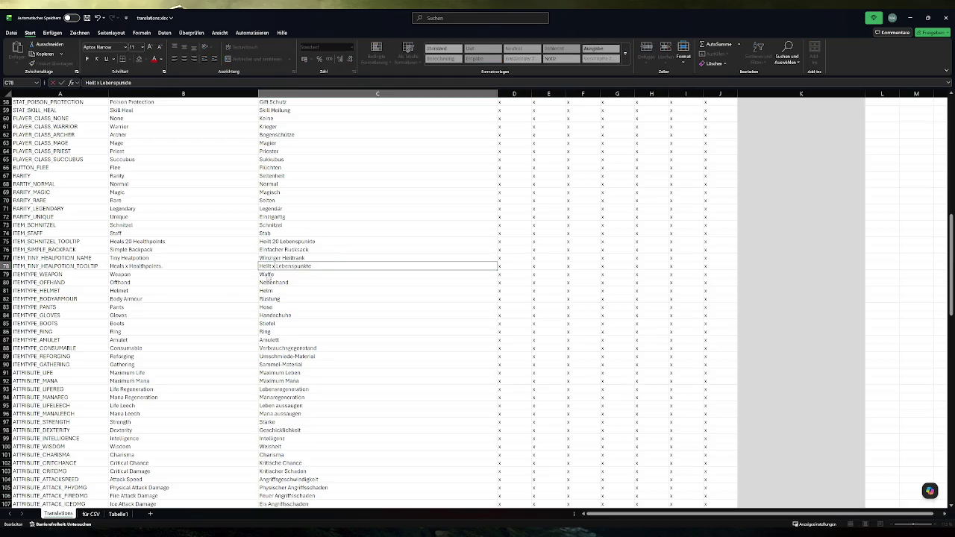
click(227, 290)
click(167, 266)
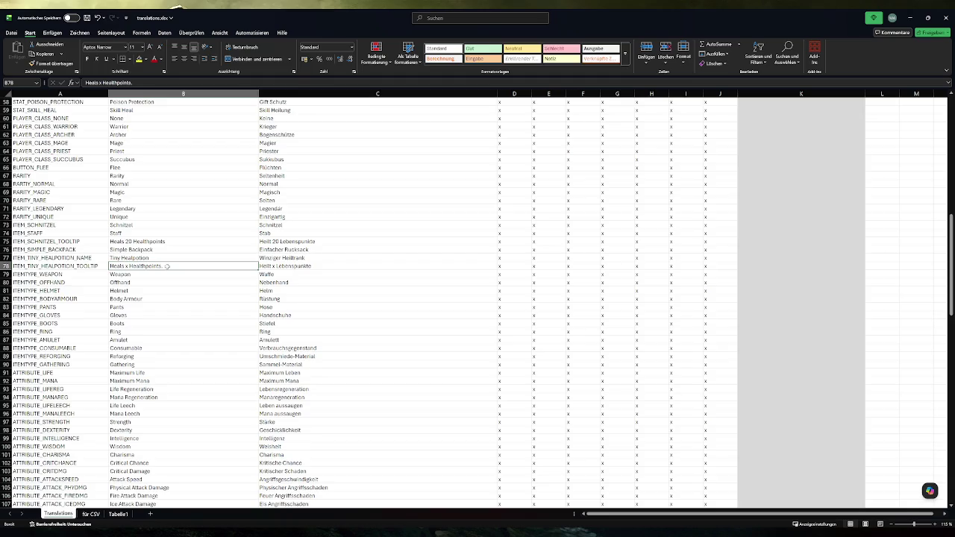
key(ctrl+s)
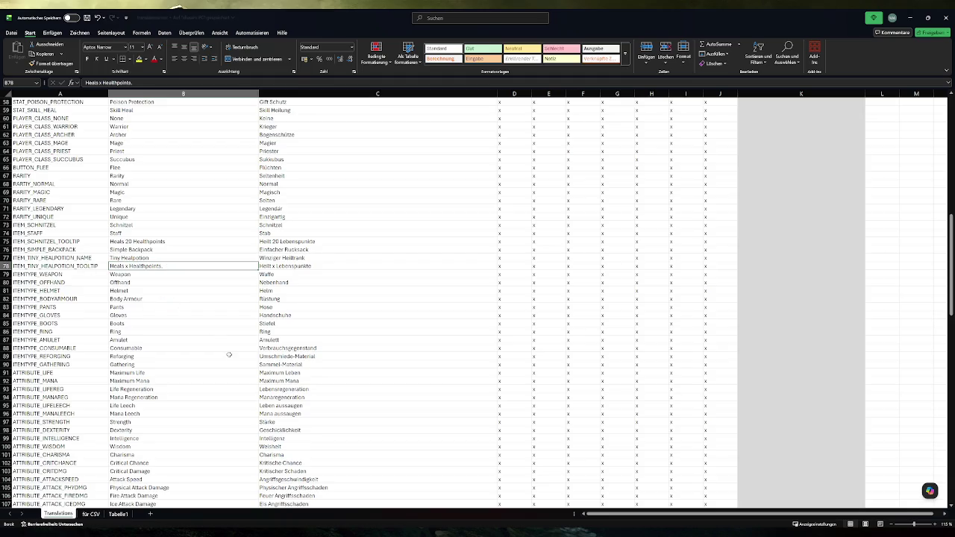
click(90, 514)
scroll(62, 312, up, 20)
click(37, 210)
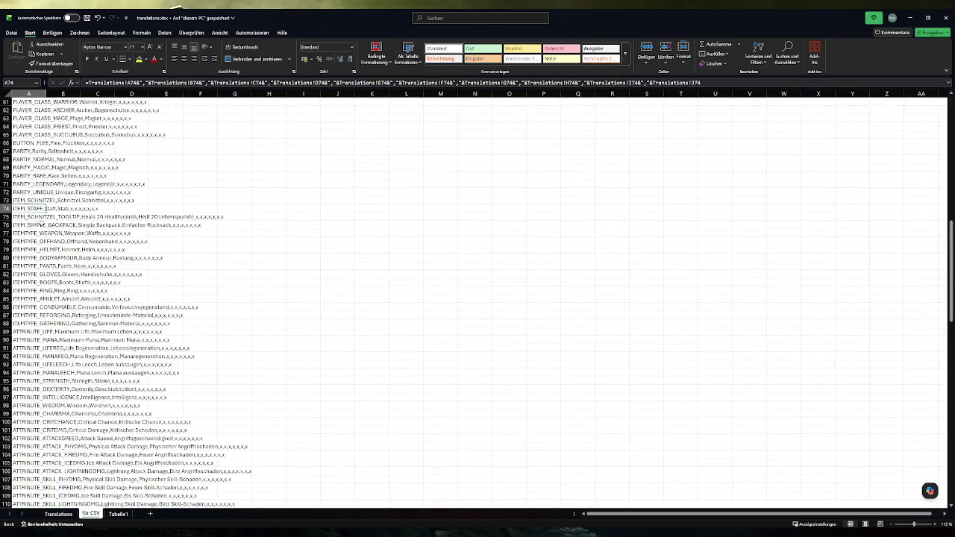
key(ctrl+shift+Down)
key(ctrl+d)
click(36, 234)
key(ctrl+c)
key(super)
click(60, 352)
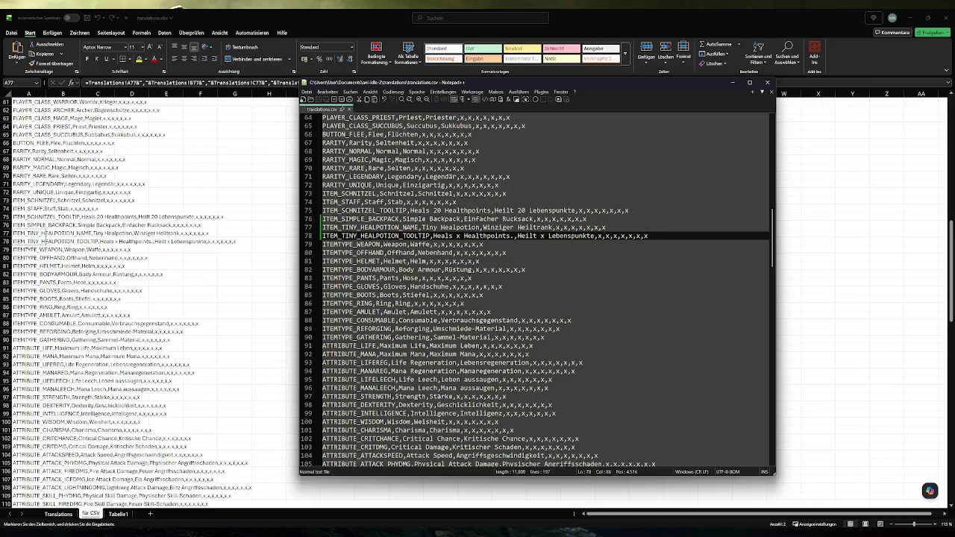
click(767, 83)
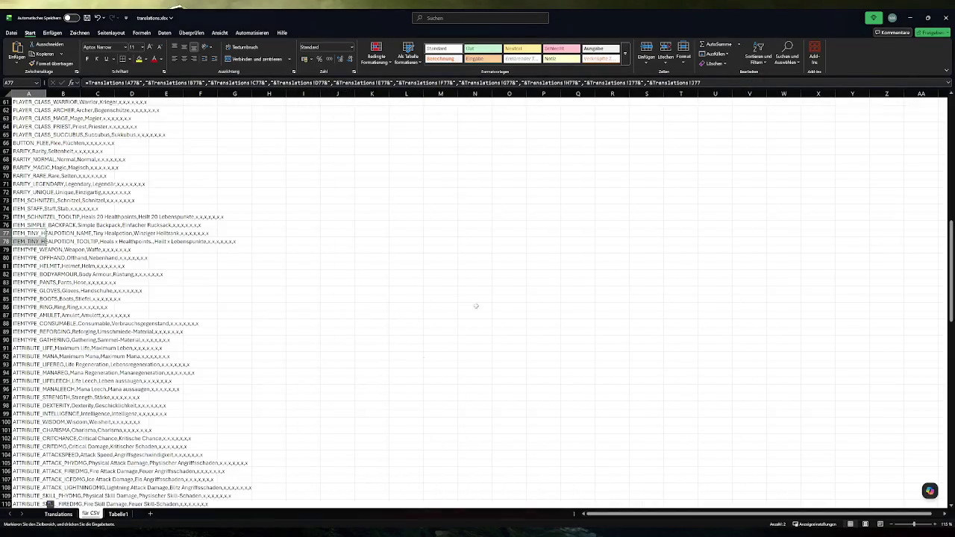
mouse_move(293, 533)
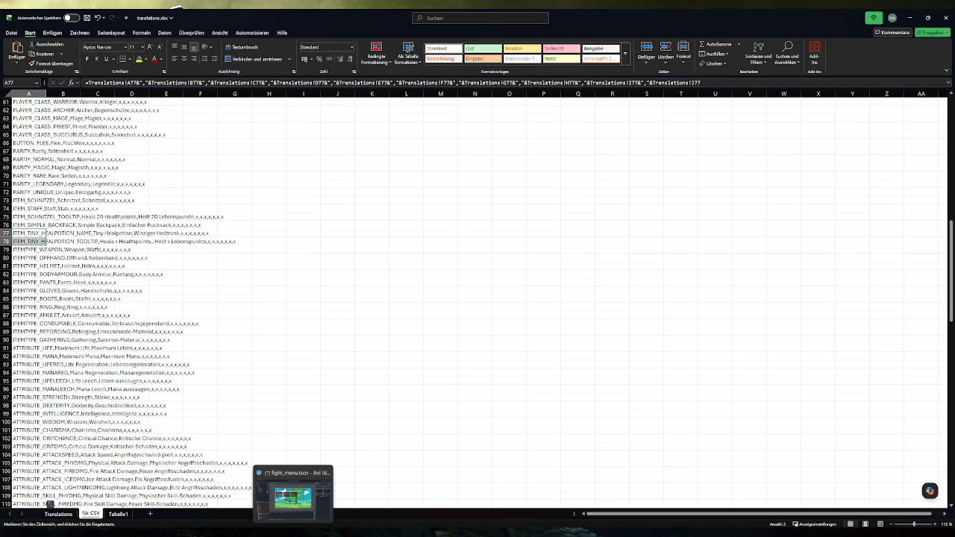
click(292, 497)
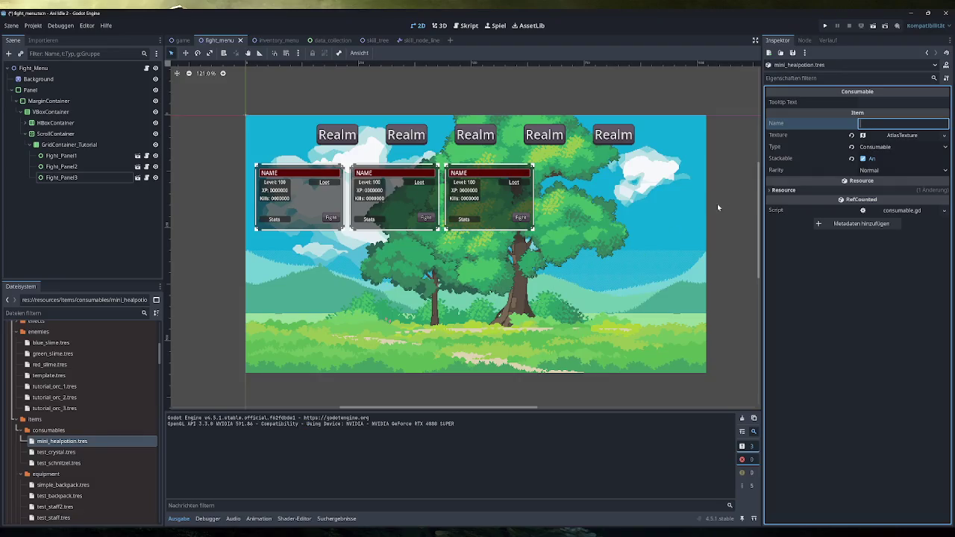
mouse_move(260, 533)
click(216, 496)
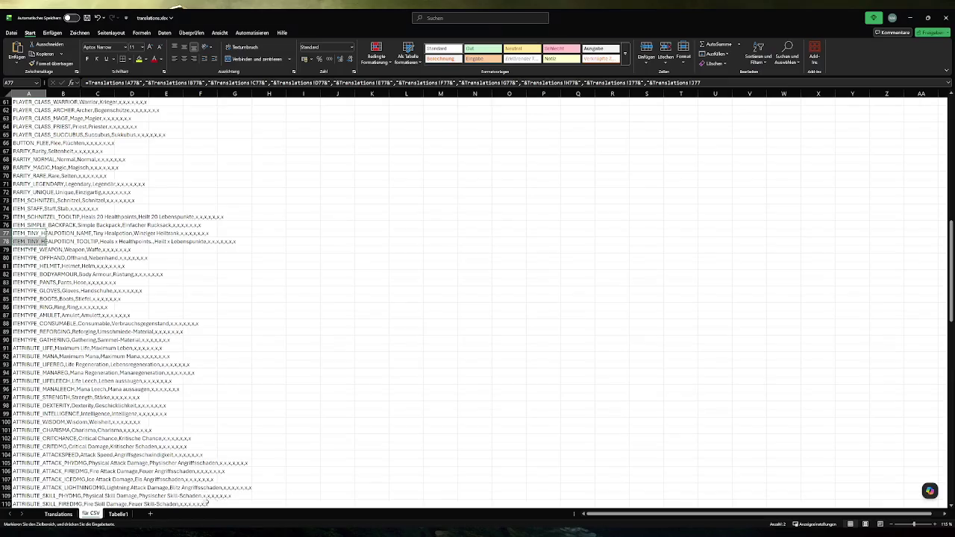
Copy ITEM_TINY_HEALPOTION_NAME from the Translations sheet into the potion's Name field
click(56, 513)
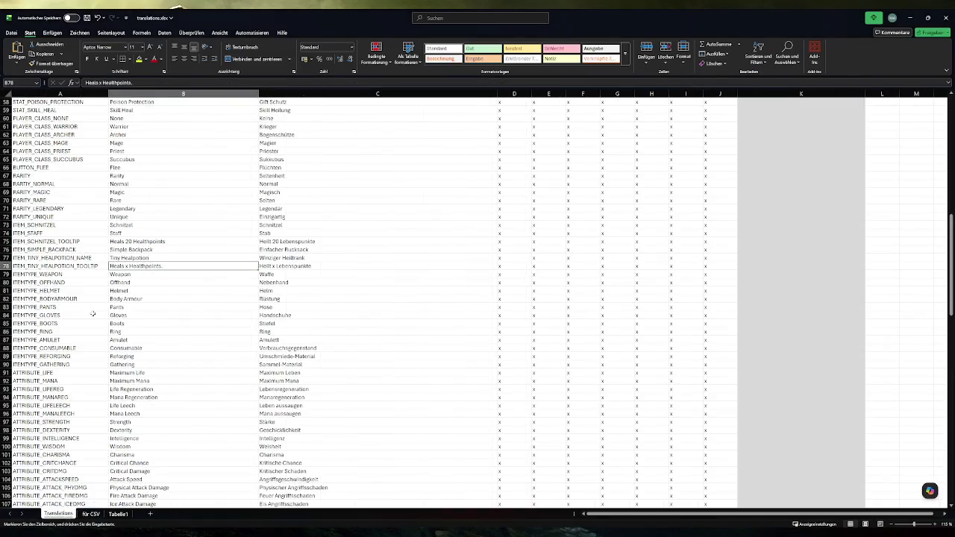
click(89, 259)
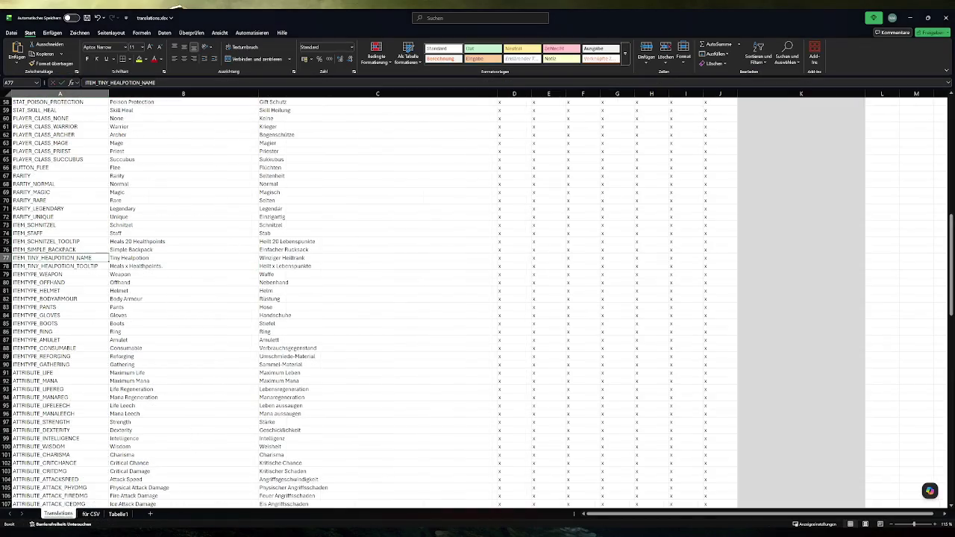
key(ctrl+c)
key(alt+Tab)
key(ctrl+v)
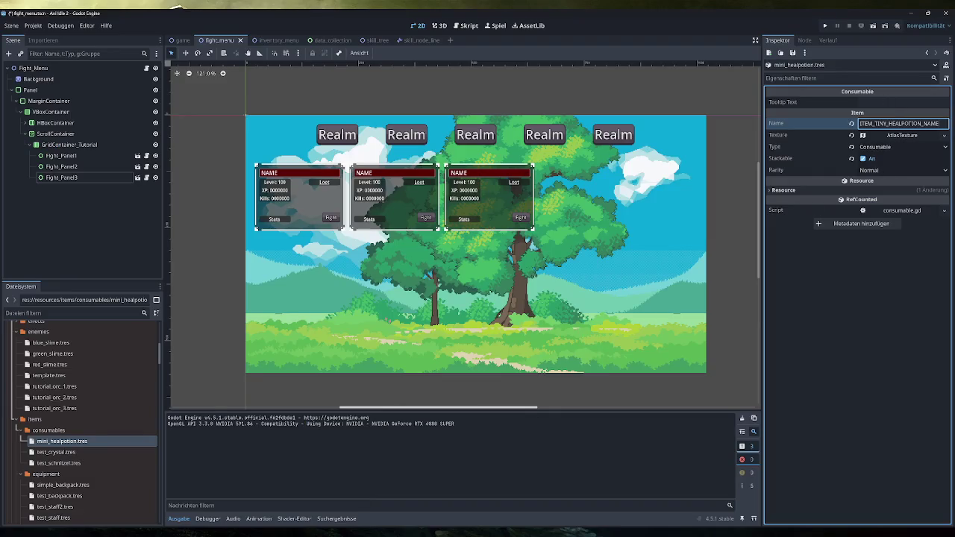
Set the potion's Tooltip Text to ITEM_TINY_HEALPOTION_TOOLTIP
click(899, 103)
key(ctrl+v)
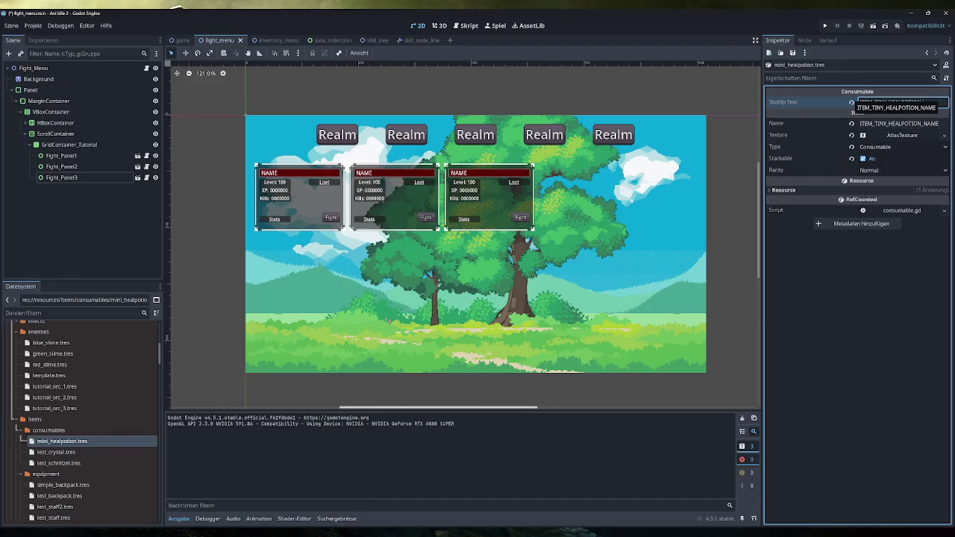
text(IP)
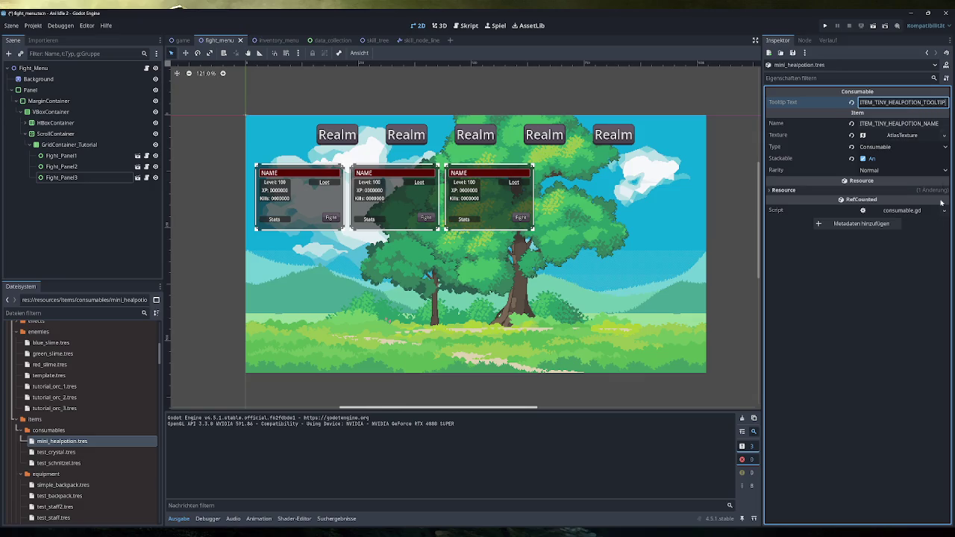
click(874, 338)
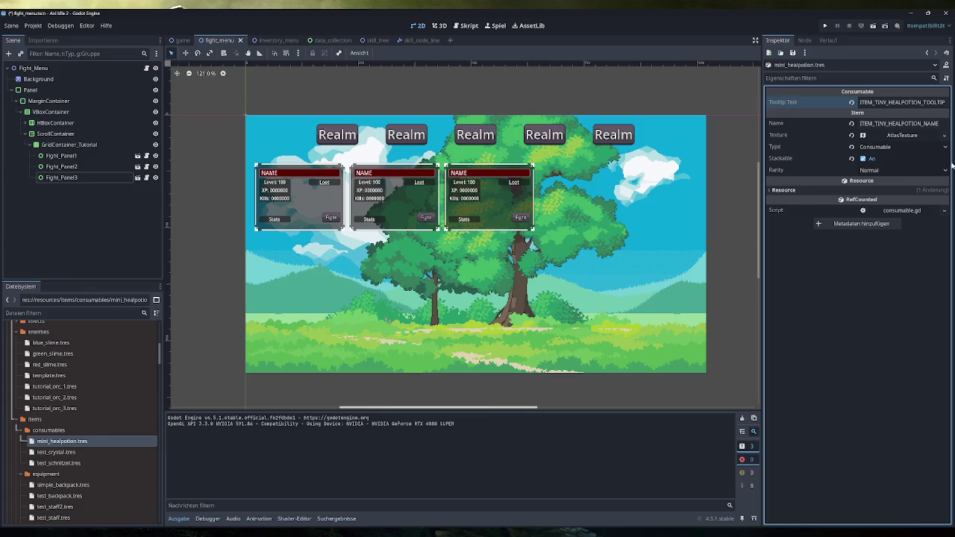
Check the potion's texture, then select mini_healpotion.tres in the FileSystem dock
click(909, 136)
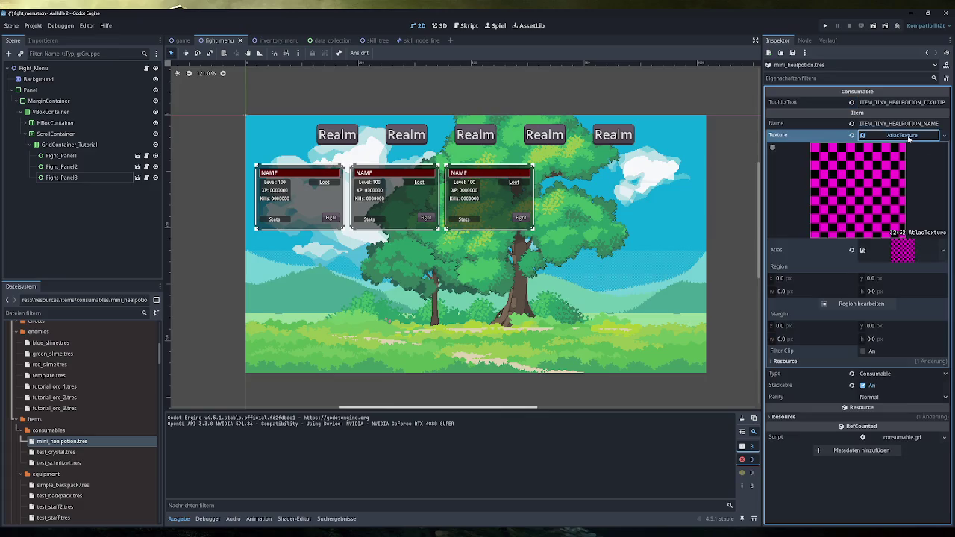
click(909, 137)
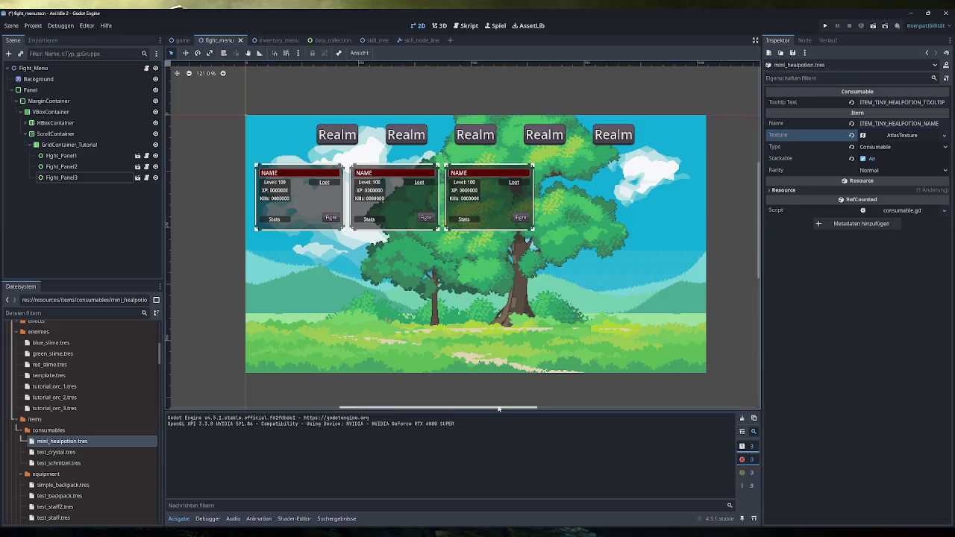
click(101, 441)
right_click(65, 446)
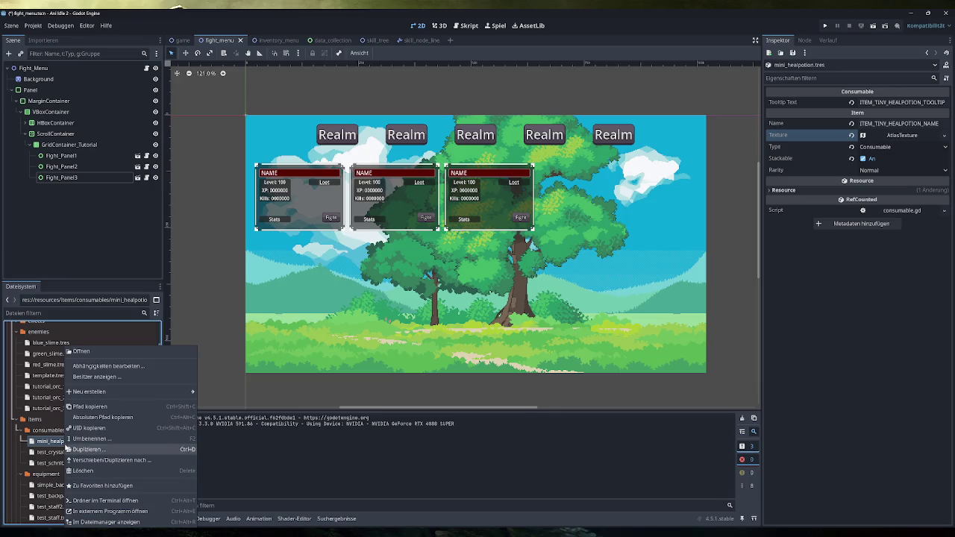
Rename mini_healpotion.tres to tiny_healpotion.tres, save, and launch a test run of the game
click(99, 429)
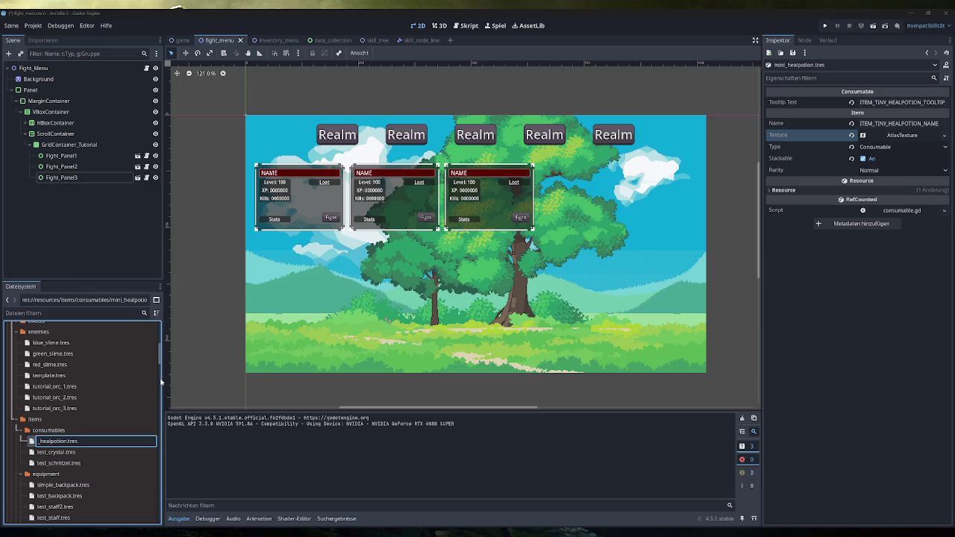
text(tin)
key(Escape)
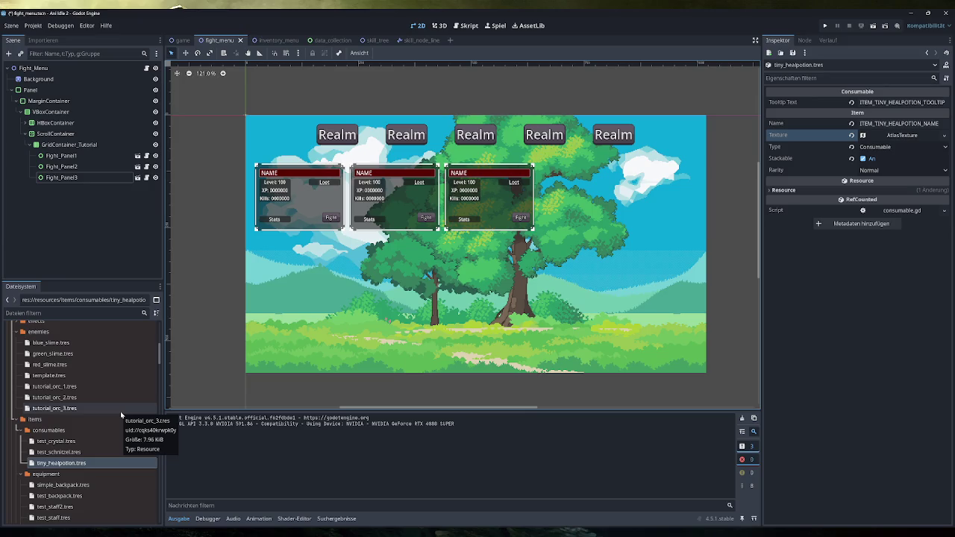
key(ctrl+s)
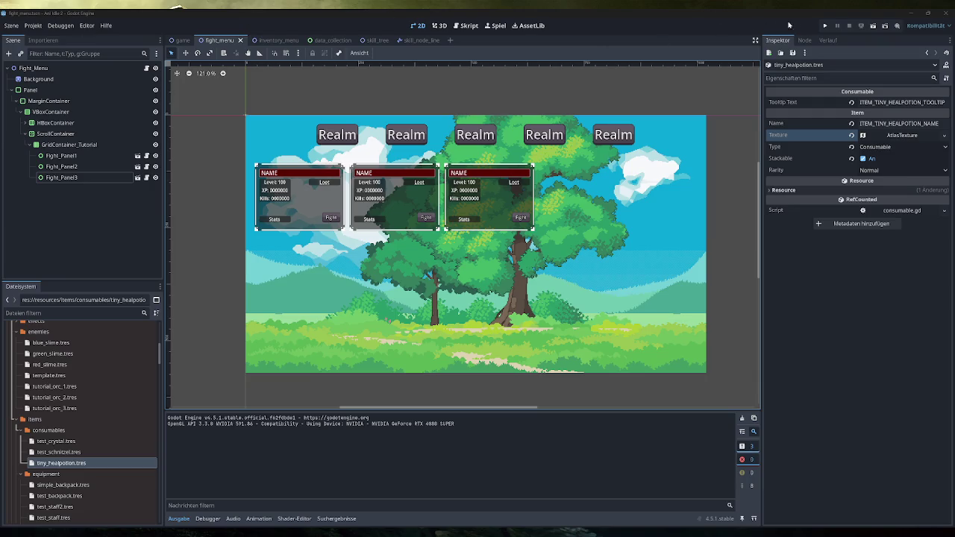
click(824, 25)
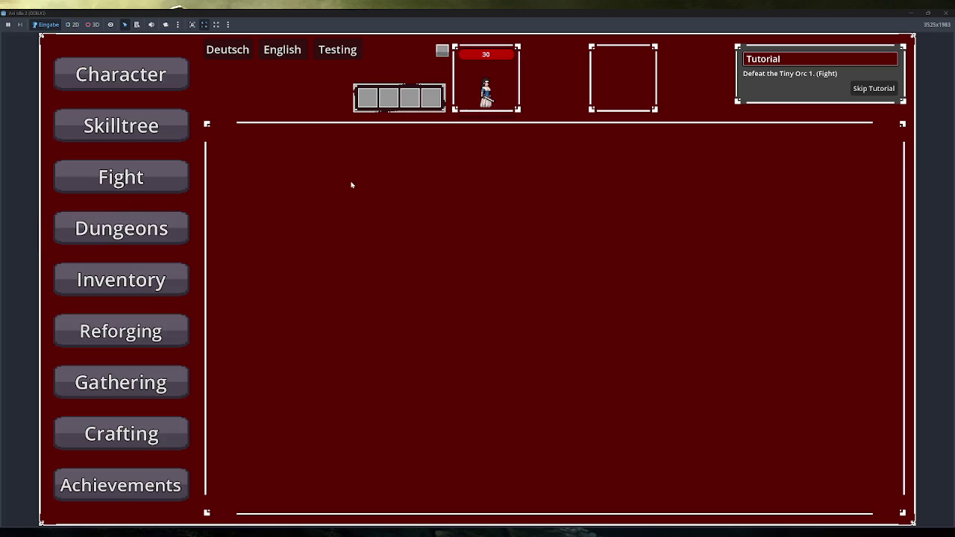
Fight and flee Tiny Orc 1, then equip the Simple Staff
click(147, 176)
click(335, 279)
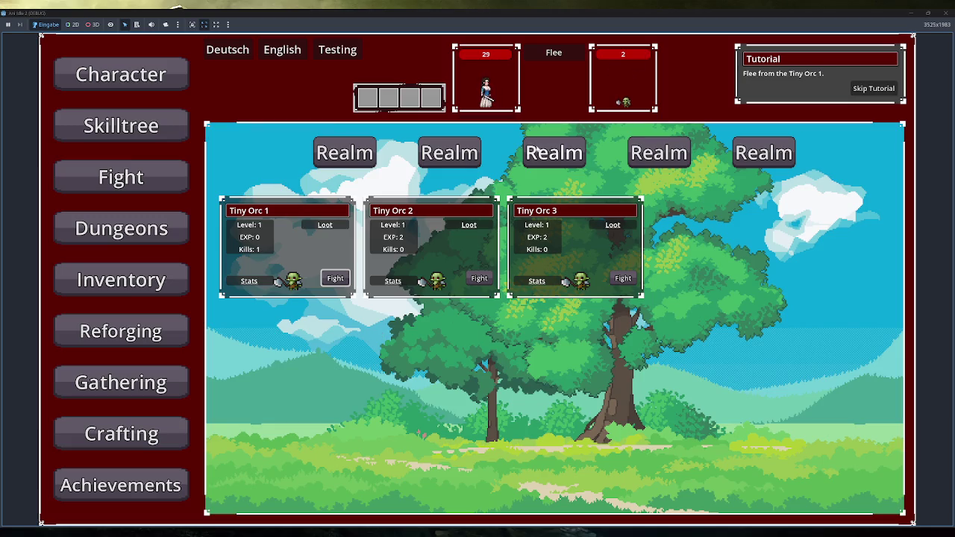
click(565, 59)
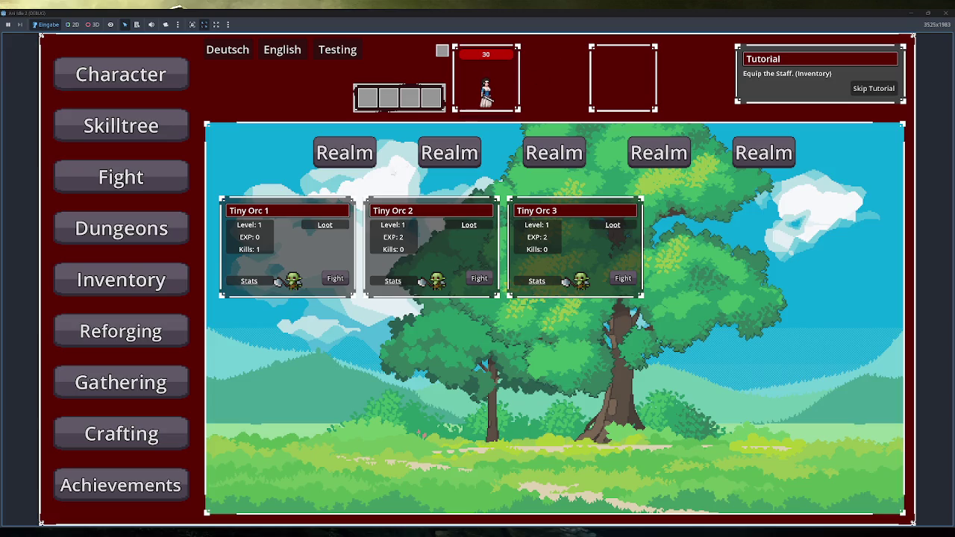
click(162, 280)
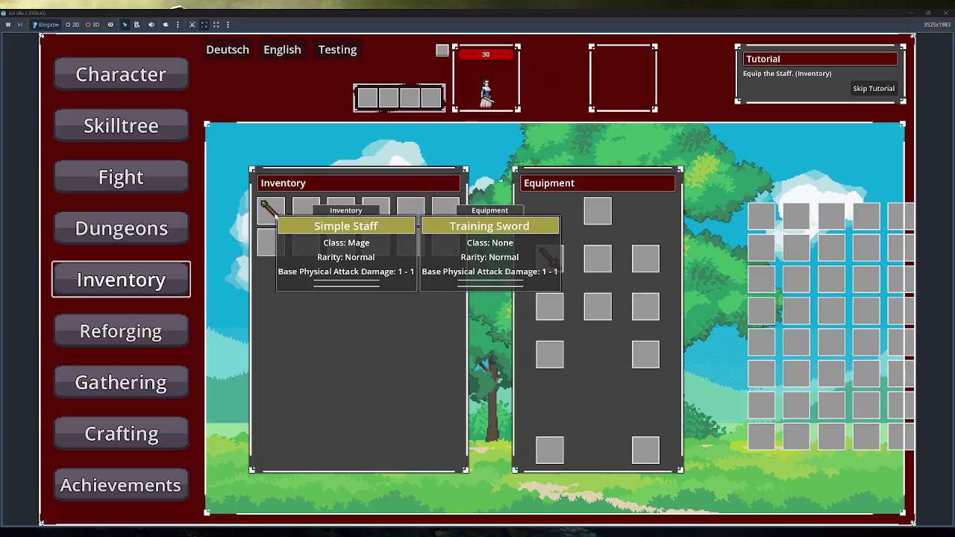
click(275, 213)
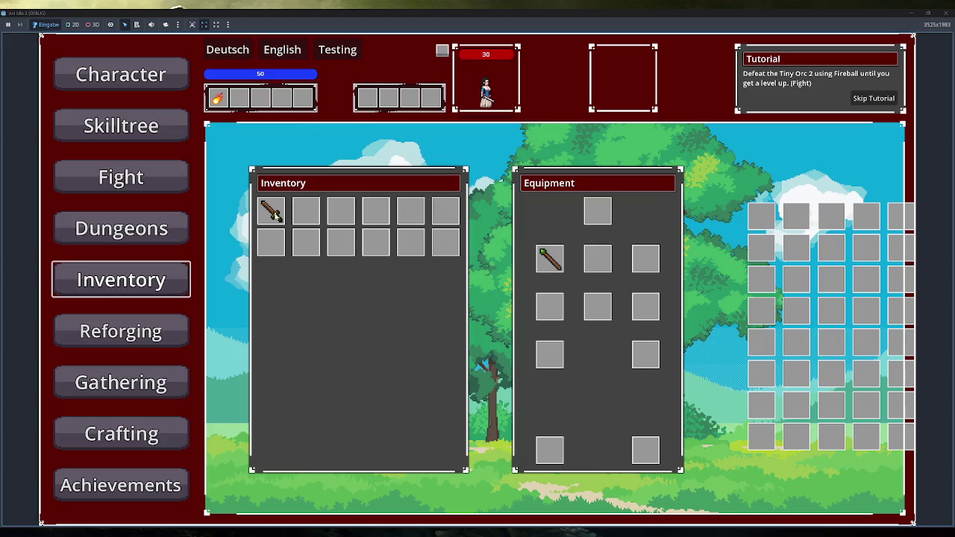
mouse_move(548, 259)
Defeat Tiny Orc 2 with Fireball and finish the level-up battle
click(159, 179)
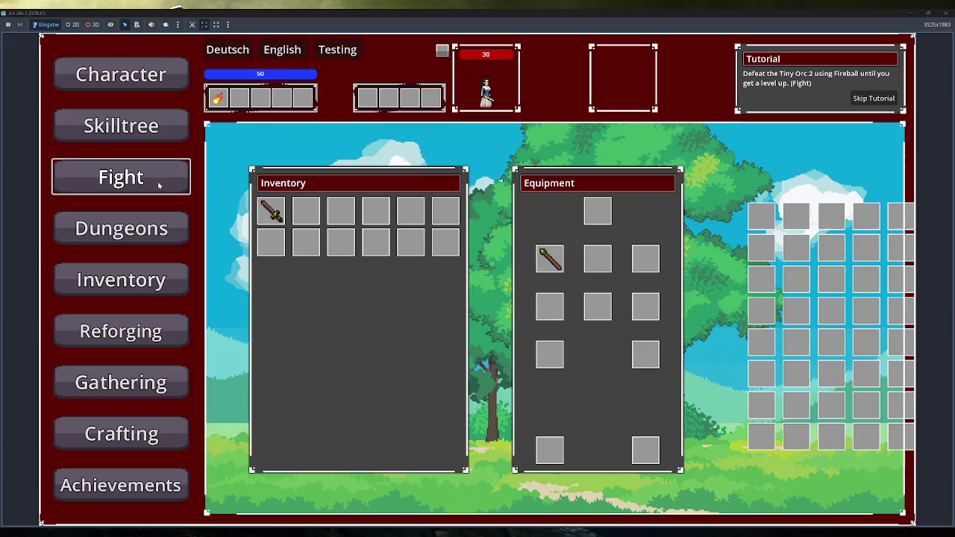
click(481, 279)
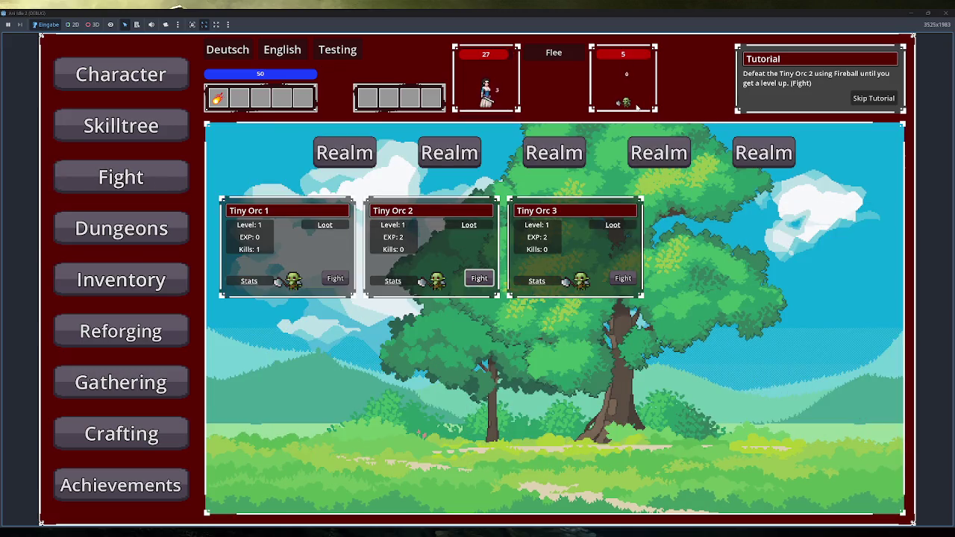
click(223, 101)
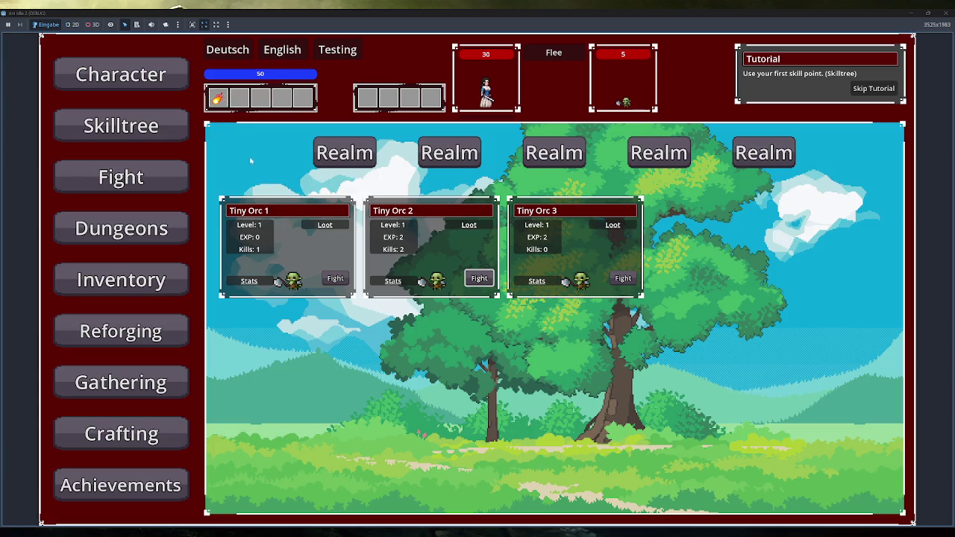
click(553, 54)
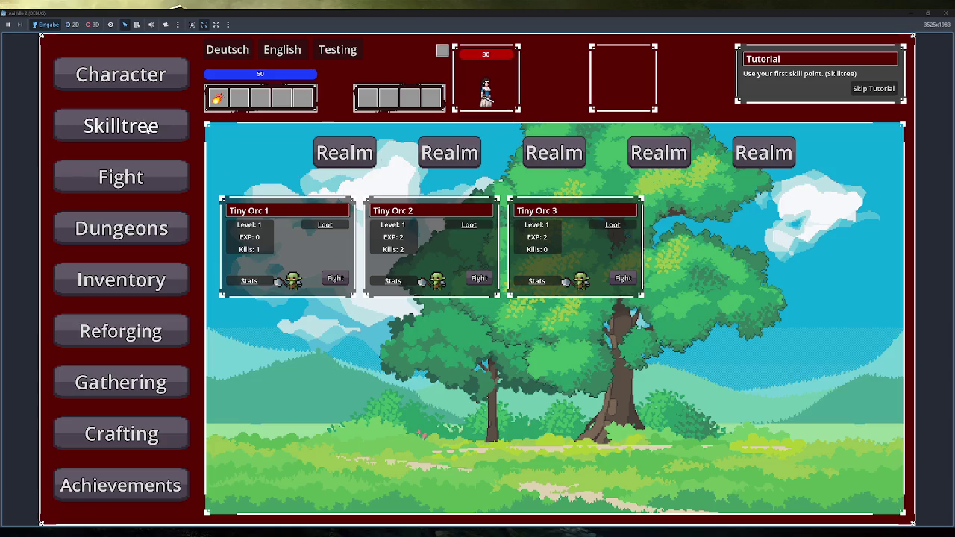
Learn the starting skill node, check stats and inventory, then close the game
click(148, 127)
click(549, 322)
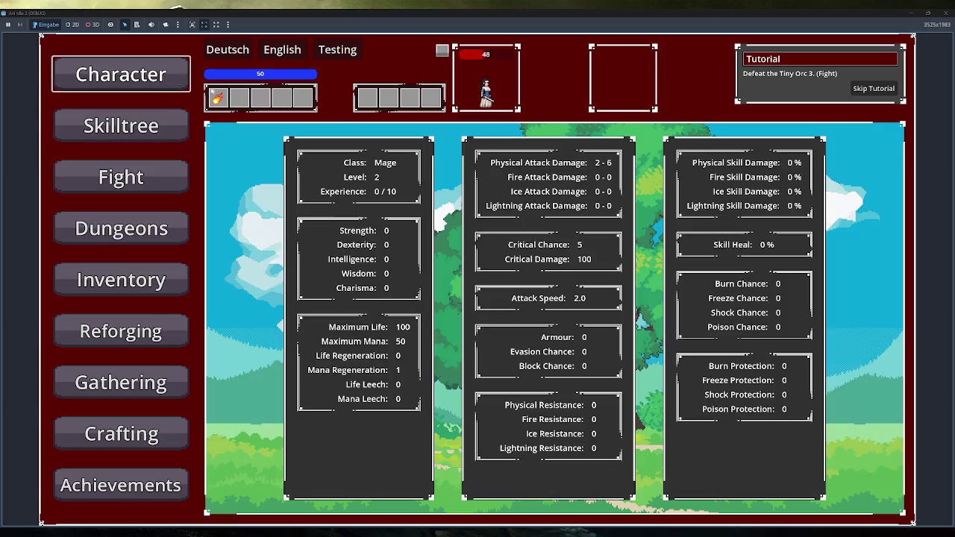
click(88, 75)
click(153, 277)
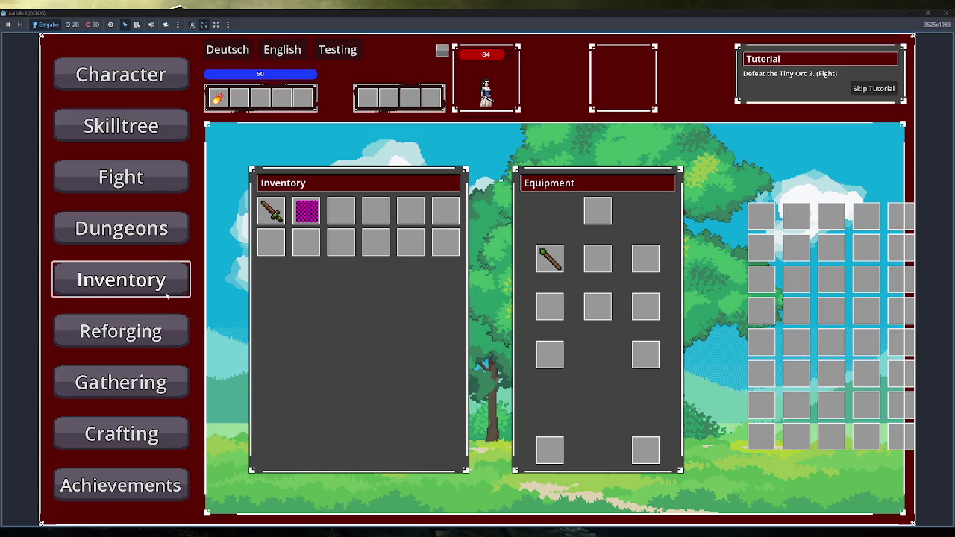
click(148, 176)
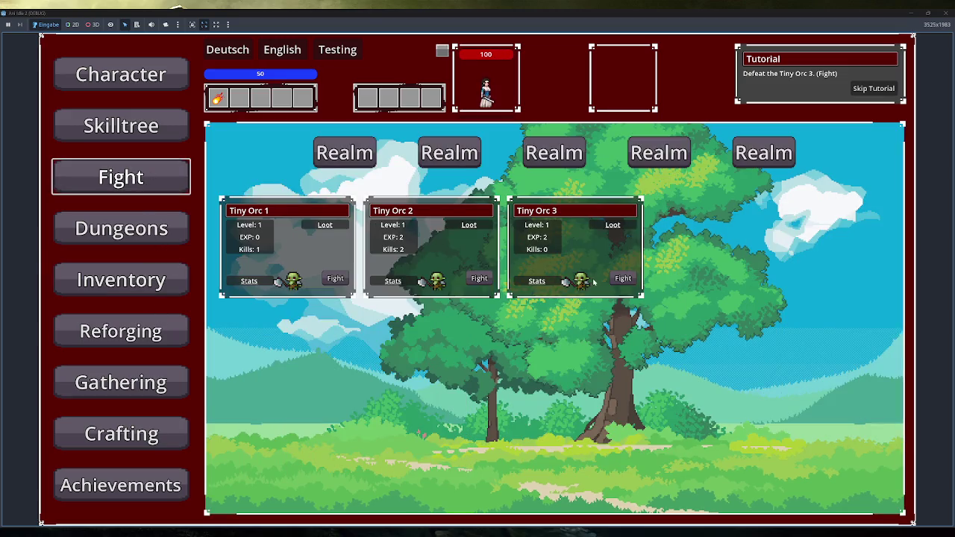
mouse_move(544, 282)
click(944, 13)
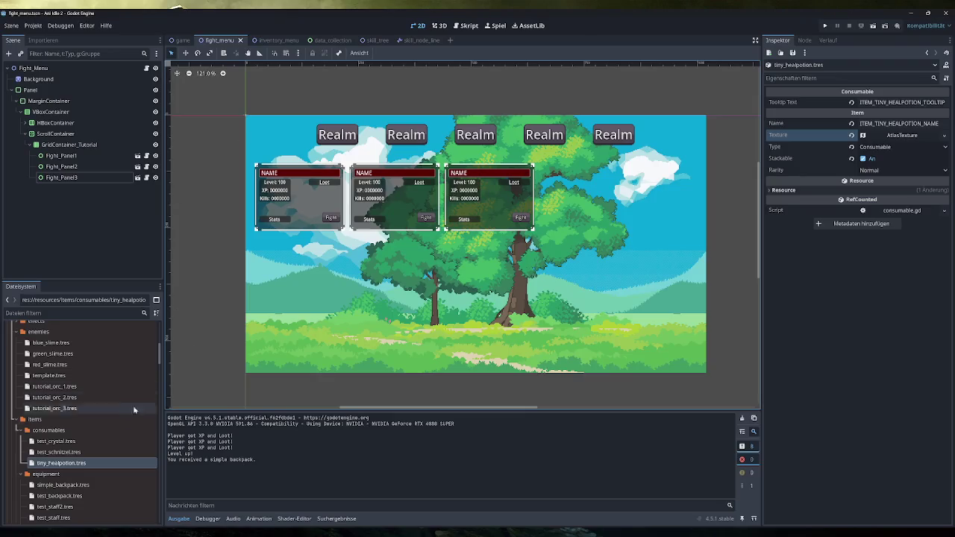
click(94, 463)
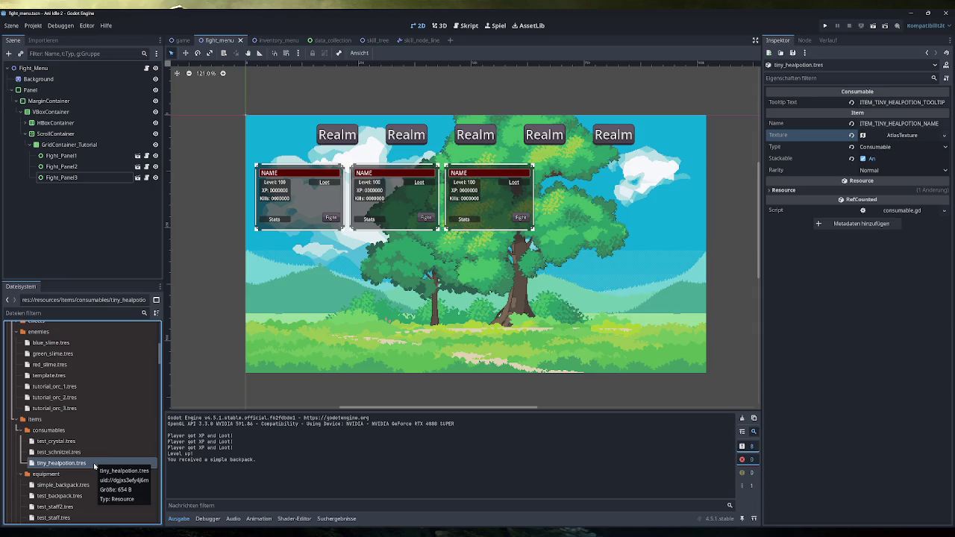
Add a new Lootpool_Entry with a new Loottable to tutorial_orc_3.tres's Lootpool
key(ctrl+s)
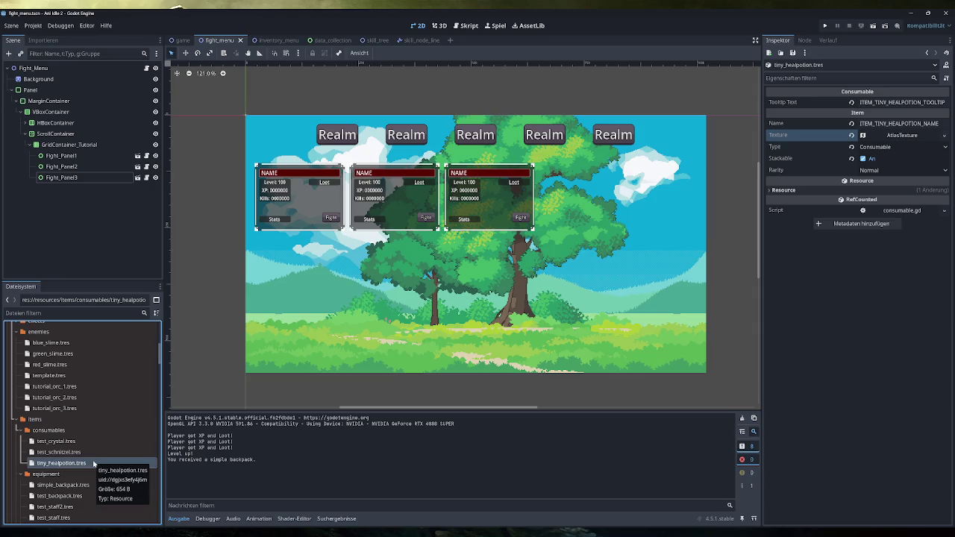
click(54, 408)
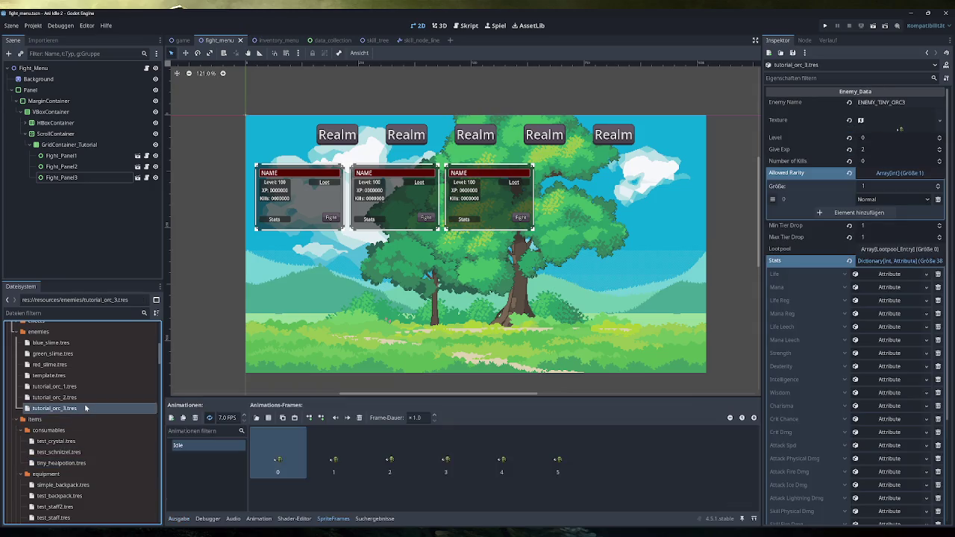
click(915, 260)
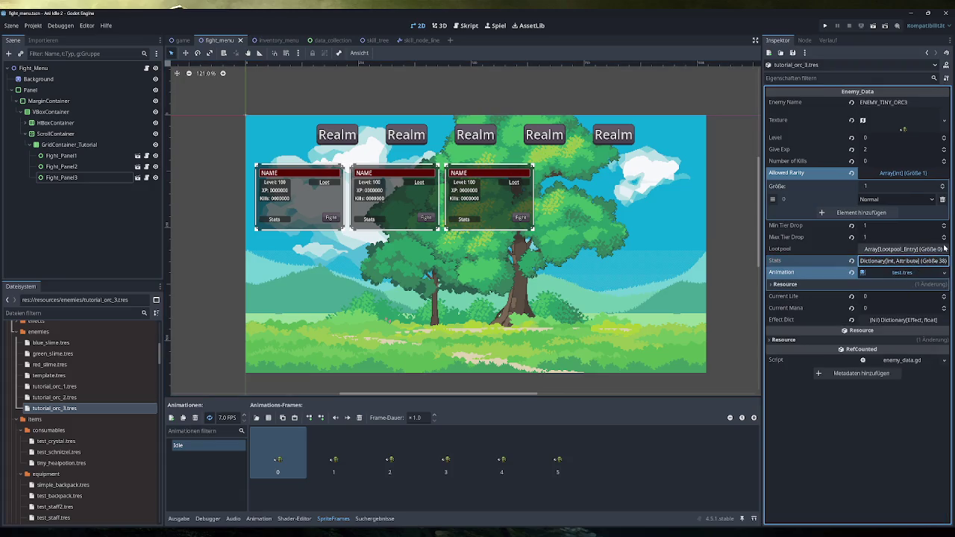
click(922, 250)
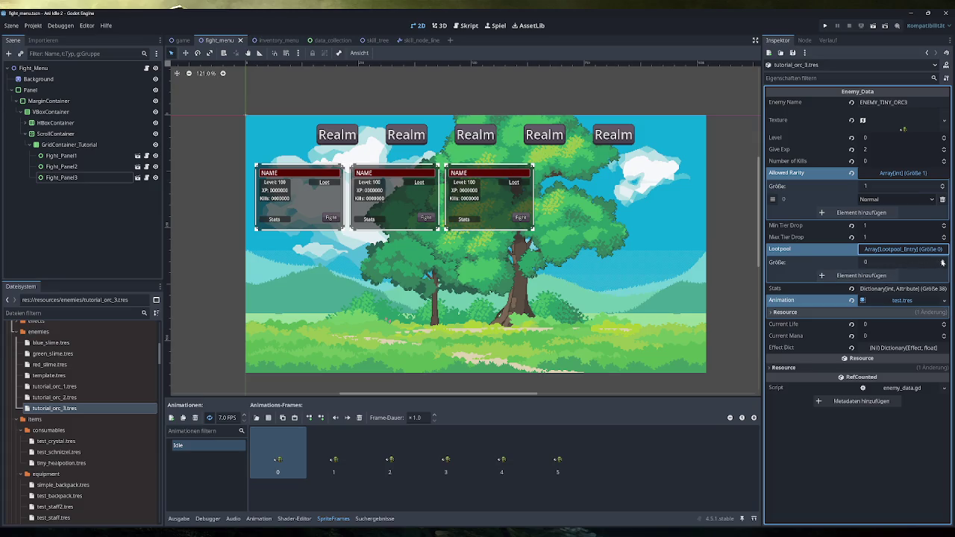
click(886, 276)
click(903, 278)
click(907, 299)
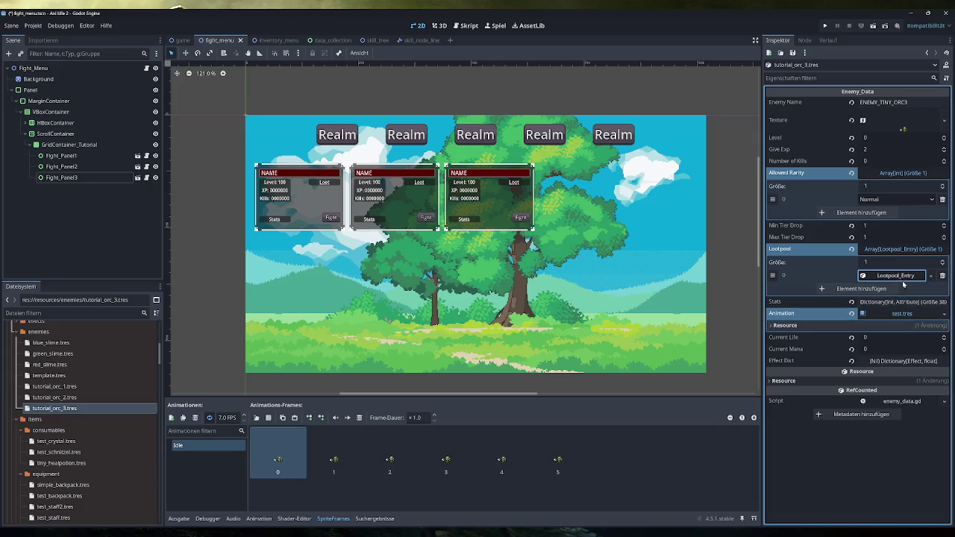
click(904, 278)
click(892, 290)
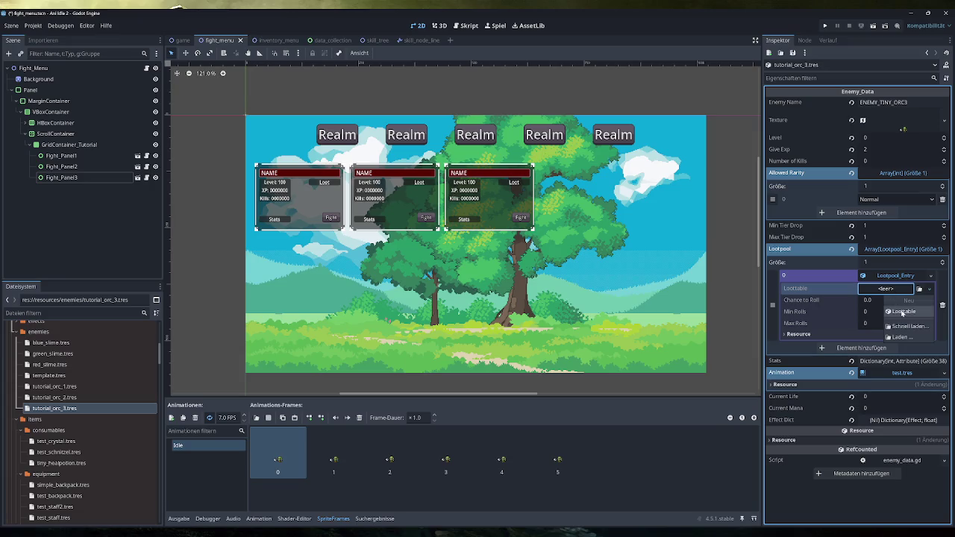
click(895, 312)
Set the loot table's Chance to Roll to 100 and Min/Max Rolls to 1
right_click(892, 290)
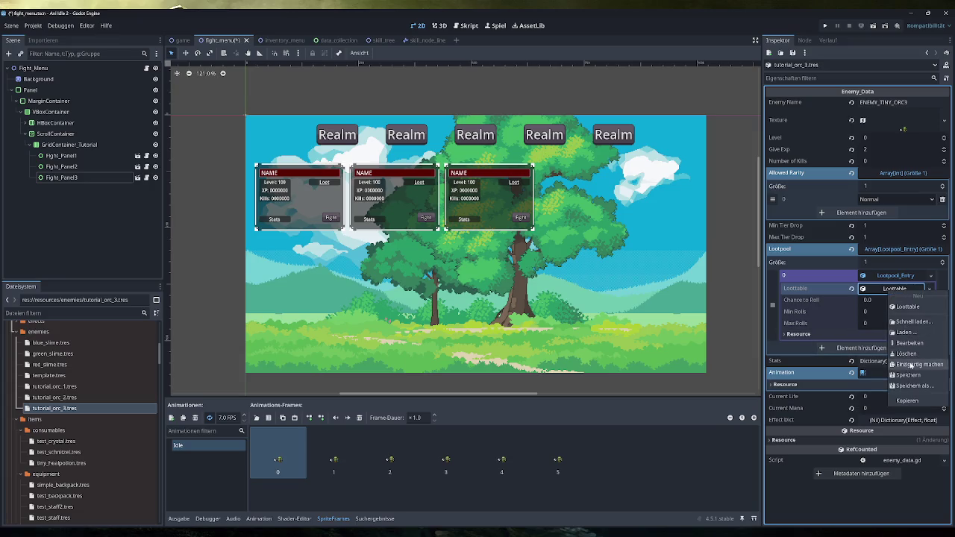
click(892, 290)
click(892, 290)
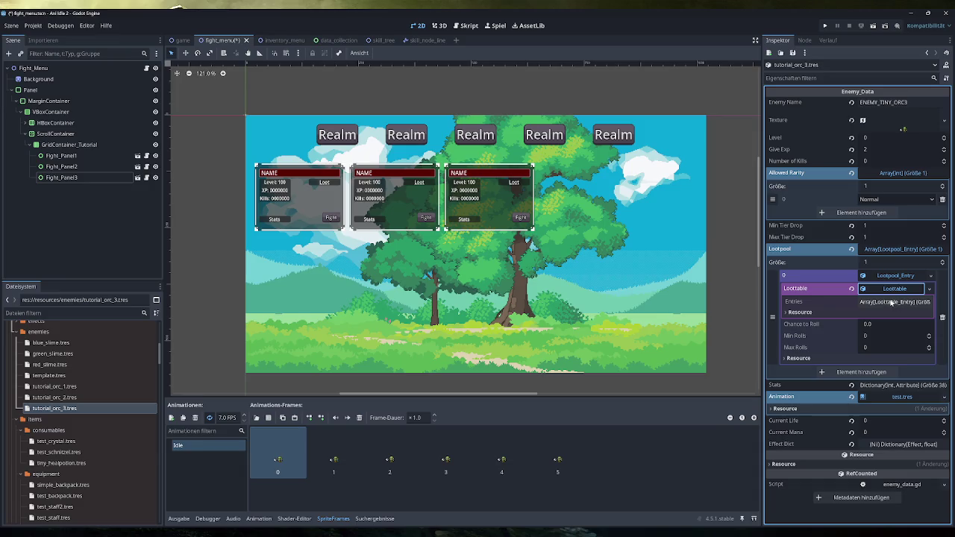
click(891, 303)
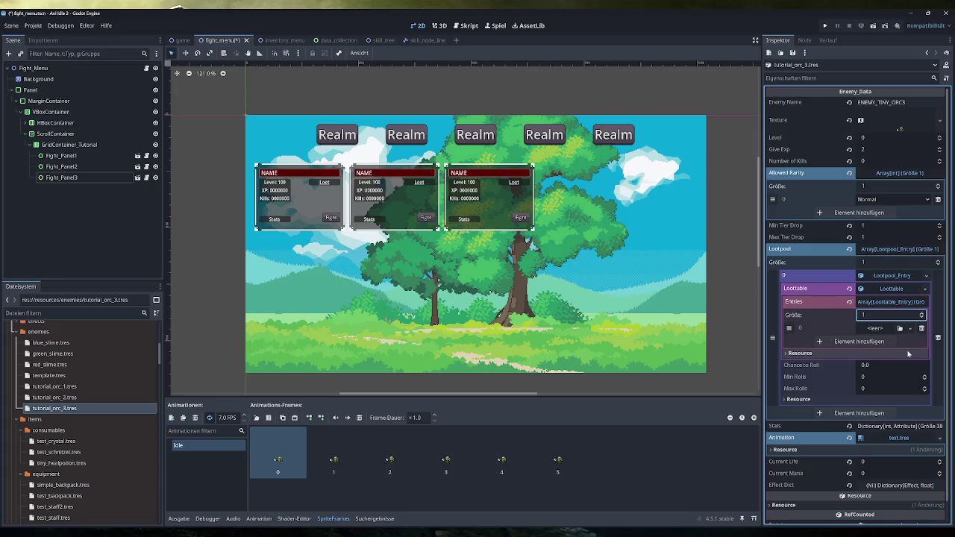
click(888, 367)
text(100)
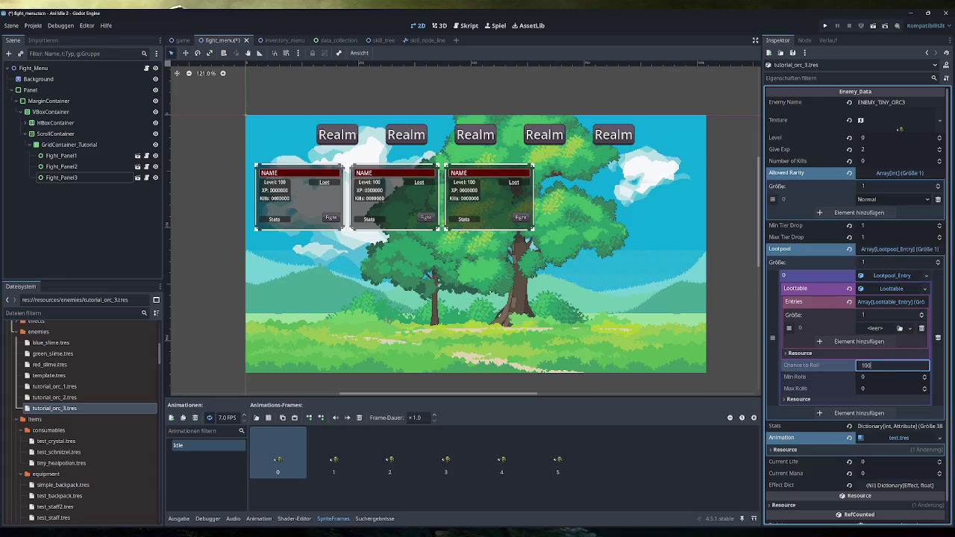
click(924, 375)
click(925, 386)
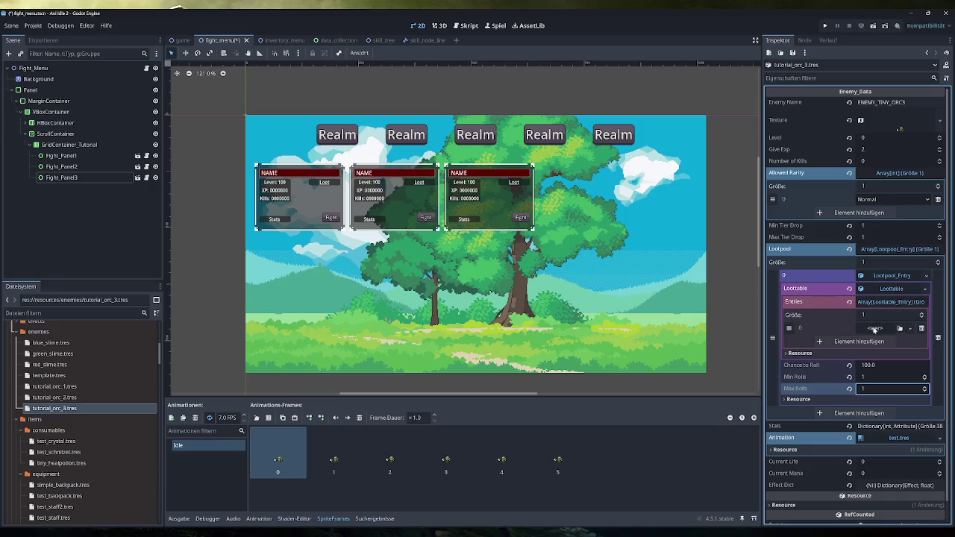
Add a Loottable_Entry with tiny_healpotion.tres as Item and Min/Max Qty 1
click(892, 330)
click(888, 348)
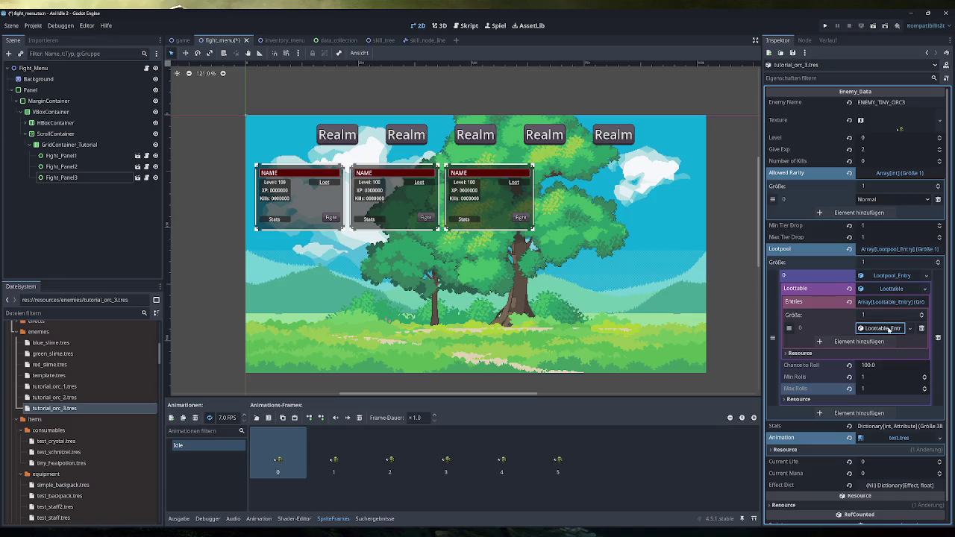
click(885, 329)
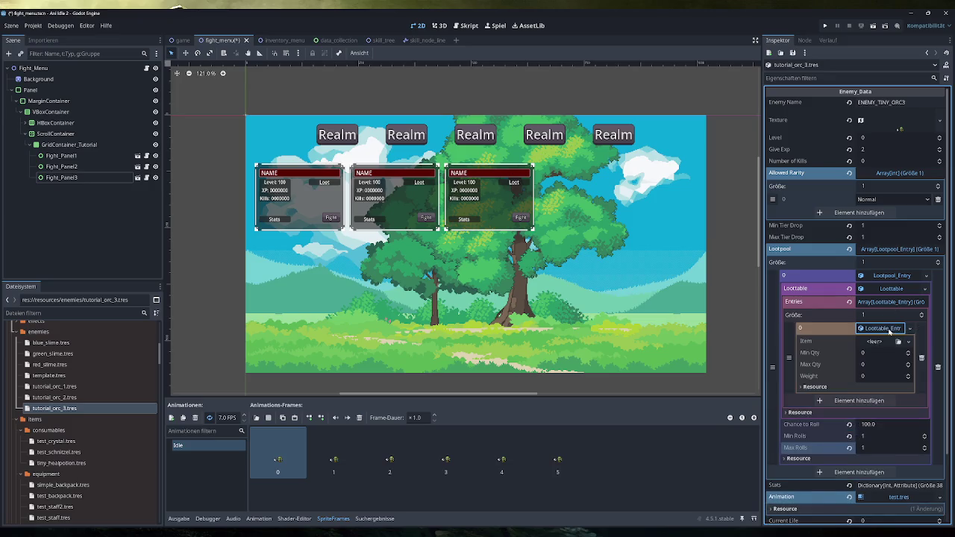
mouse_move(62, 463)
mouse_down()
mouse_move(767, 394)
mouse_move(888, 344)
mouse_up()
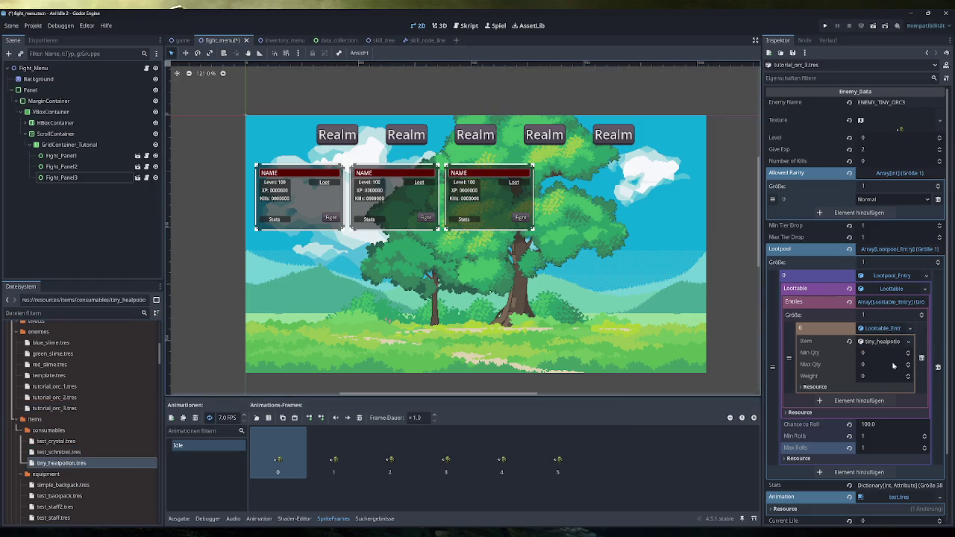
click(908, 351)
click(908, 363)
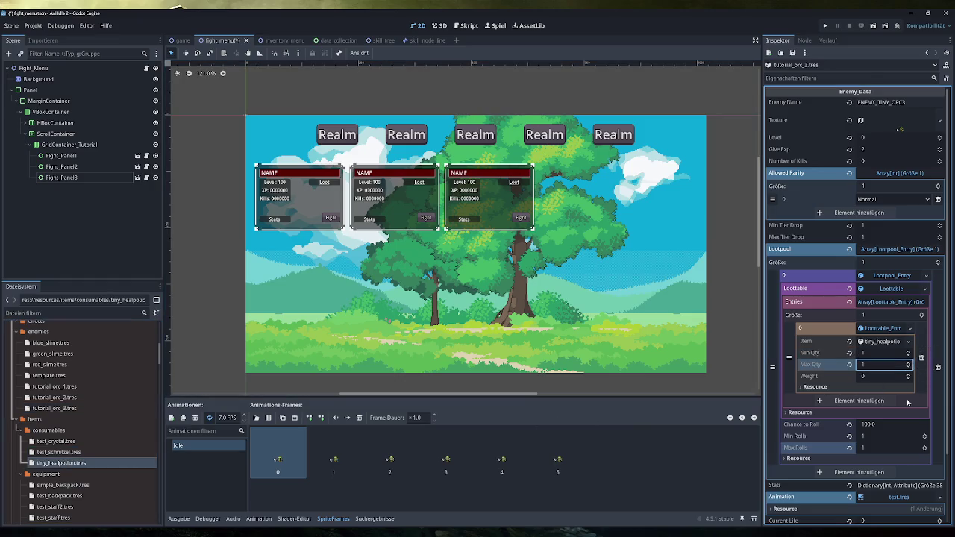
Set the entry's Weight to 100 and save
click(888, 376)
text(100)
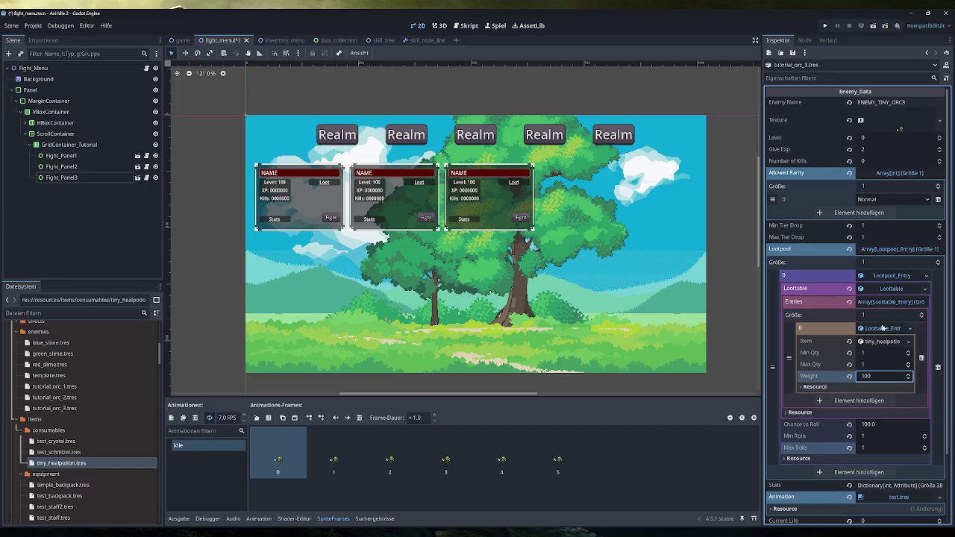
key(ctrl+s)
click(670, 460)
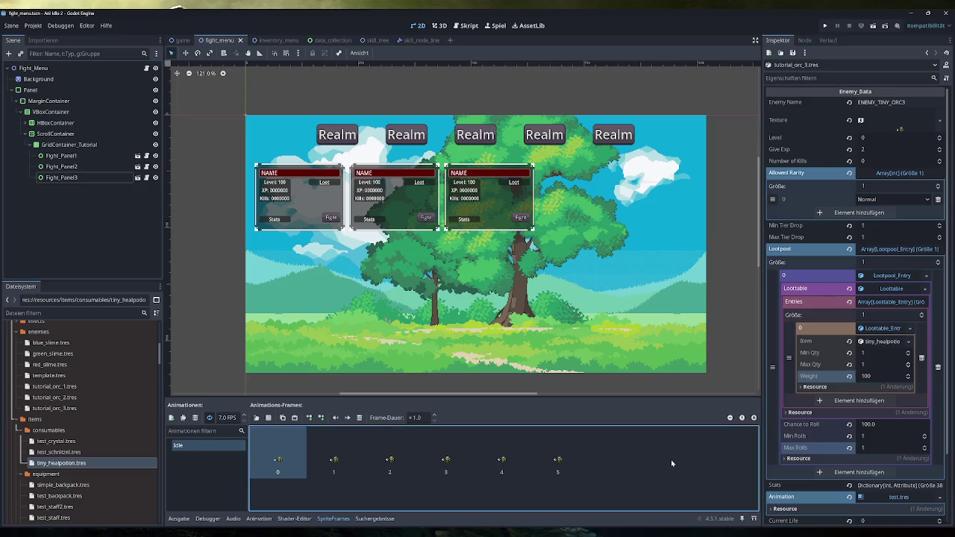
click(890, 276)
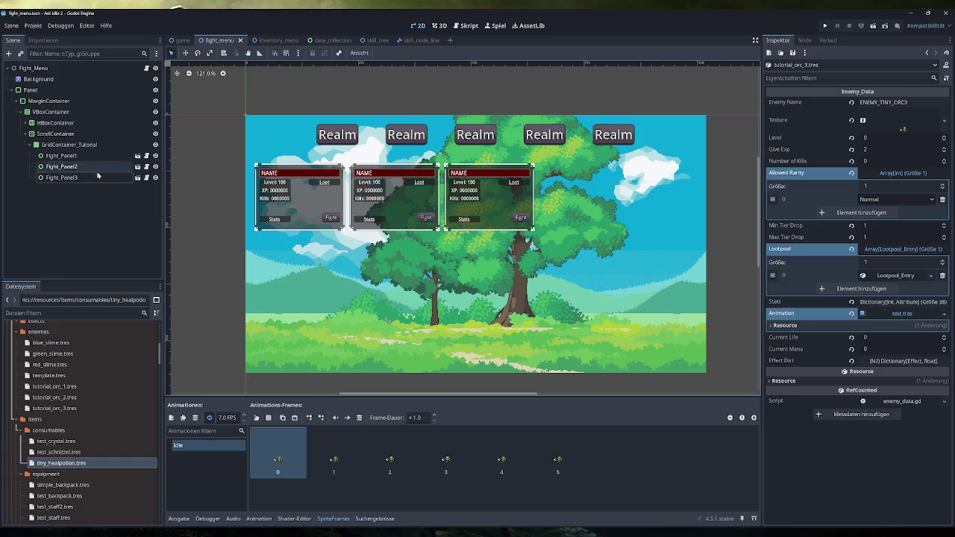
Select Fight_Panel3 in the Scene tree, then switch to the Obsidian planning notes
click(74, 178)
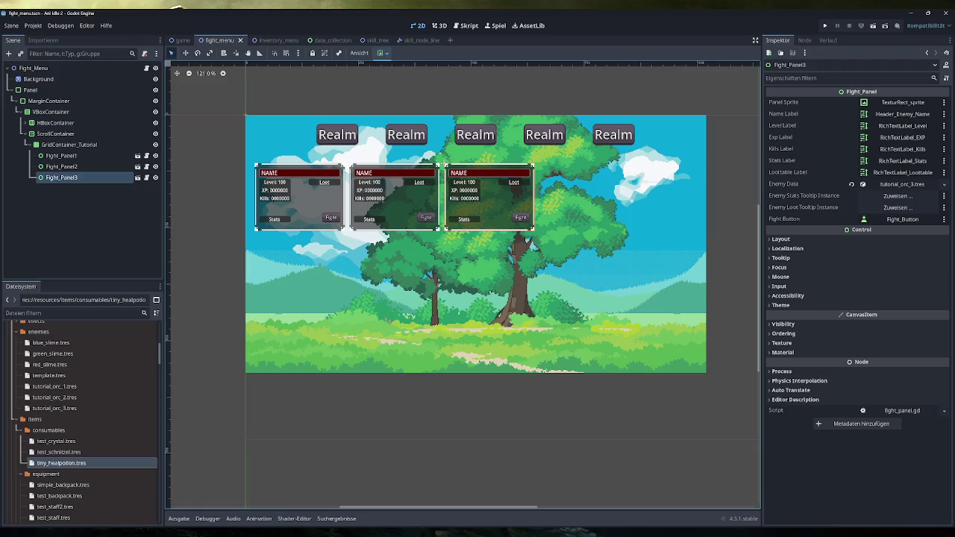
key(alt+Tab)
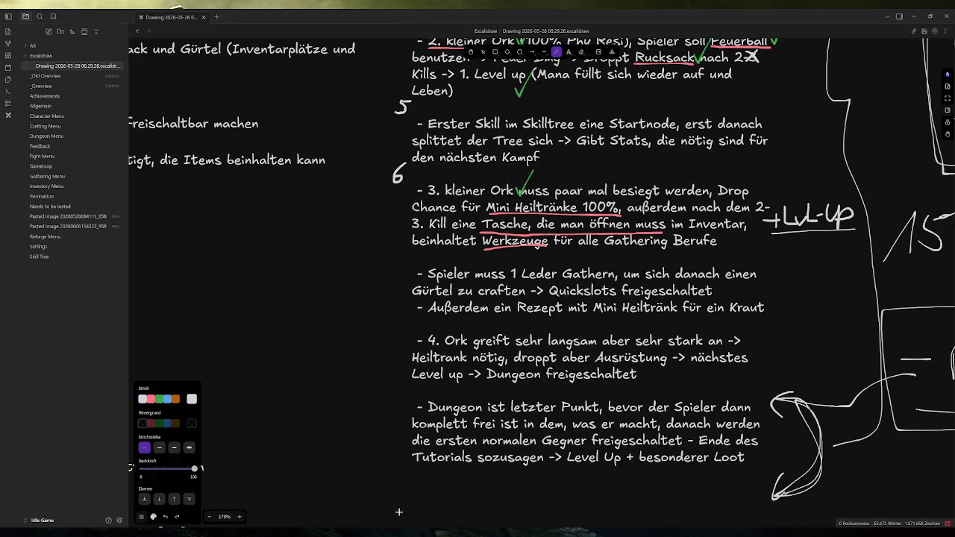
Back in Godot, open tutorial_orc_3.tres and expand its Lootpool_Entry and Loottable_Entry
key(alt+Tab)
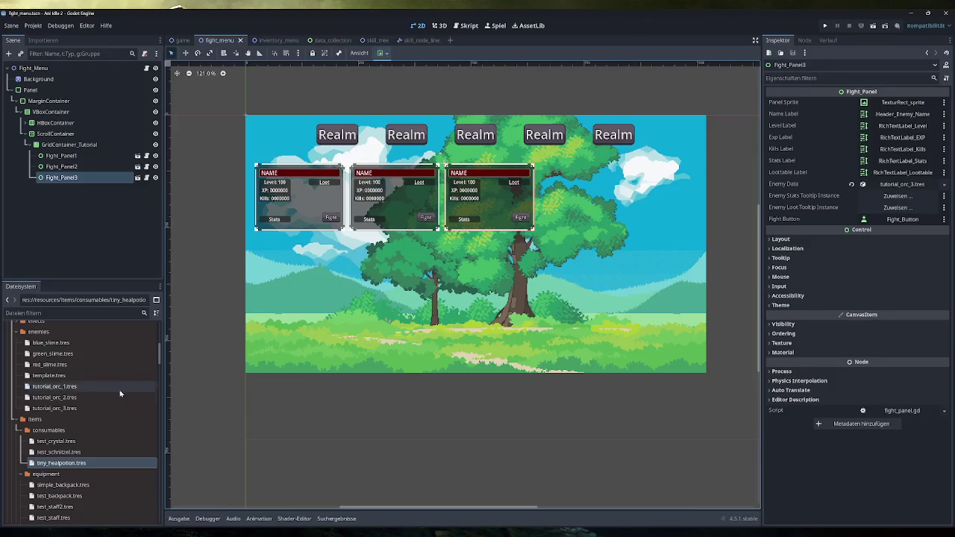
click(112, 409)
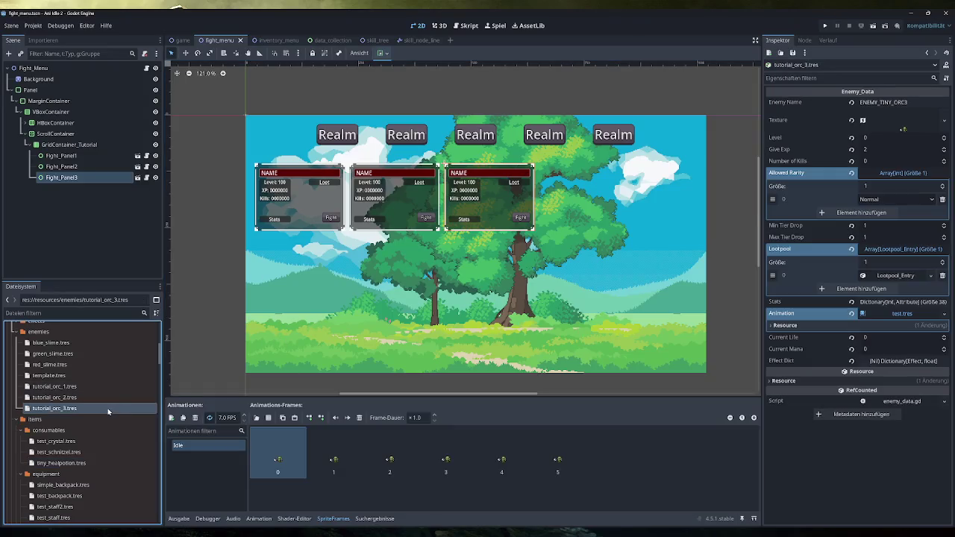
click(903, 276)
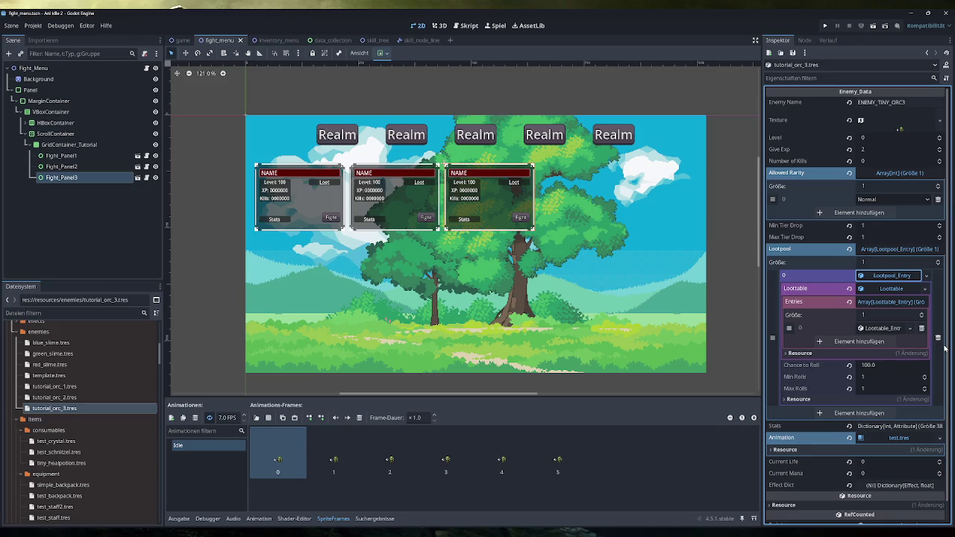
click(878, 328)
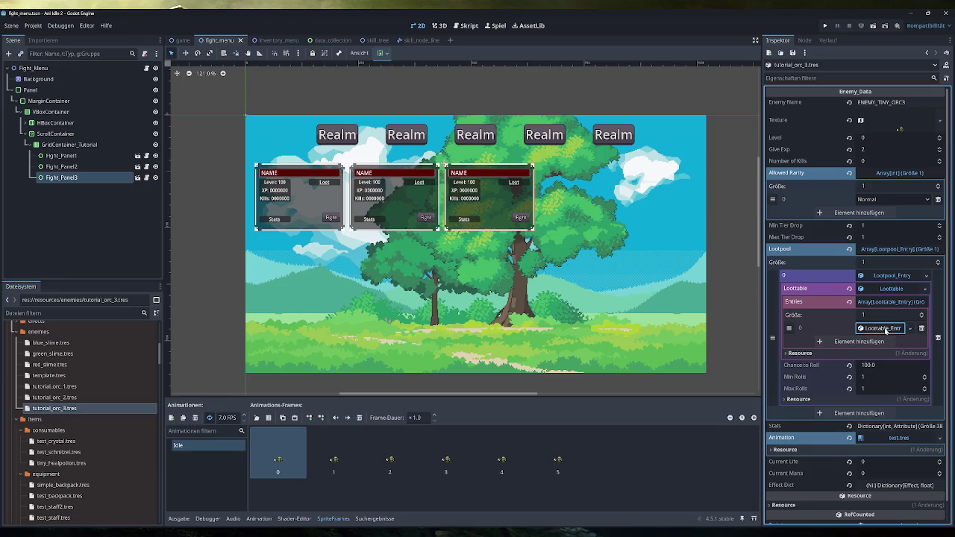
click(882, 329)
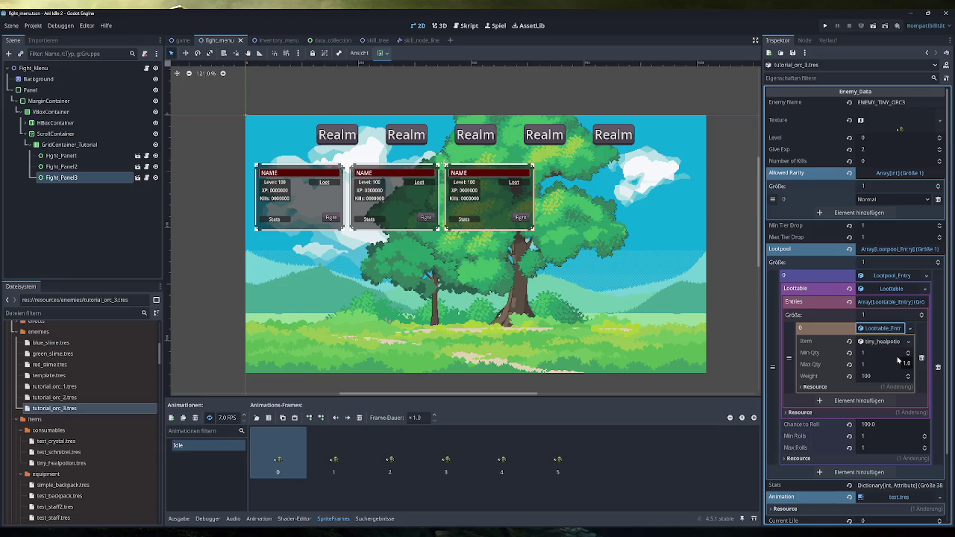
Launch Ant Idle from Steam's tray menu of recent games to open the debug window
click(856, 534)
right_click(884, 500)
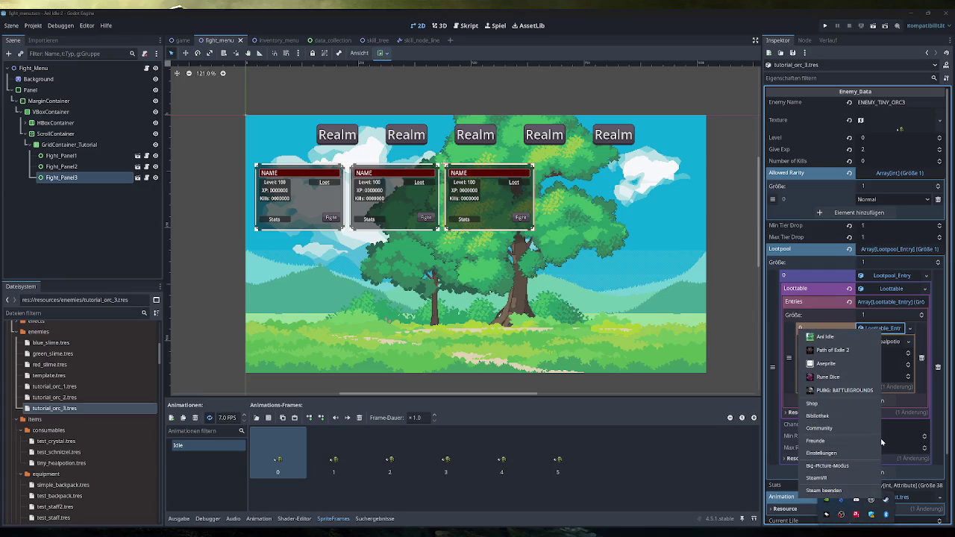
click(835, 341)
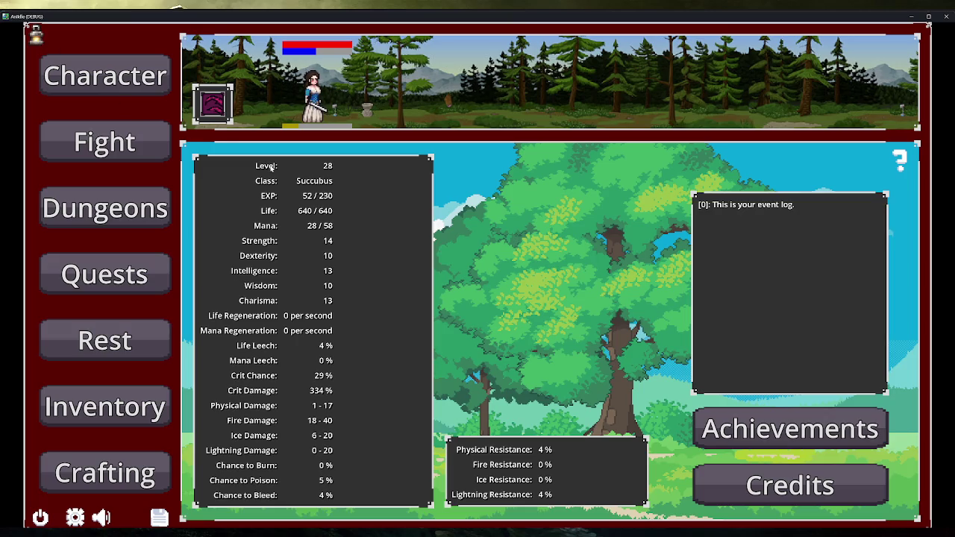
Open the Quests page and trigger Daily, Weekly, Monthly, Quarterly and Yearly quest events
click(104, 274)
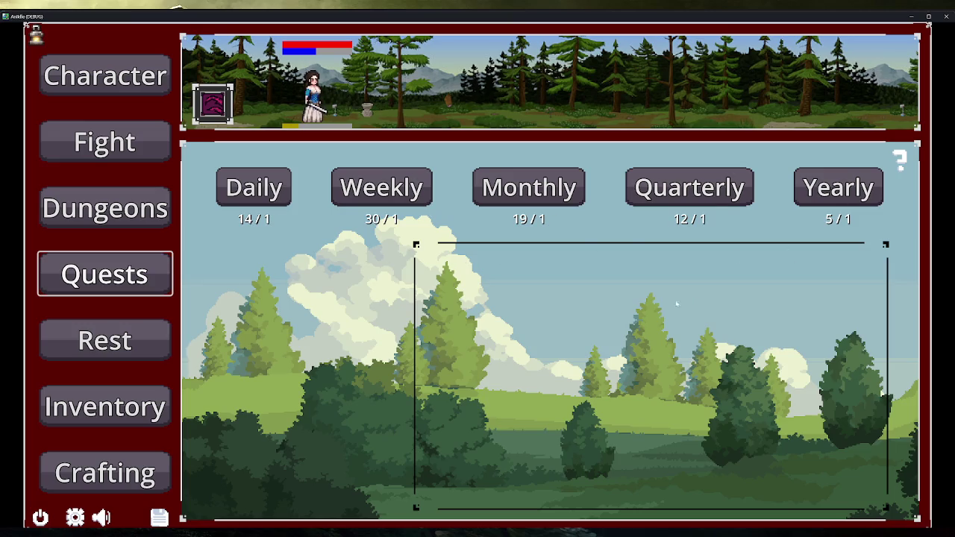
click(359, 193)
click(362, 191)
click(528, 190)
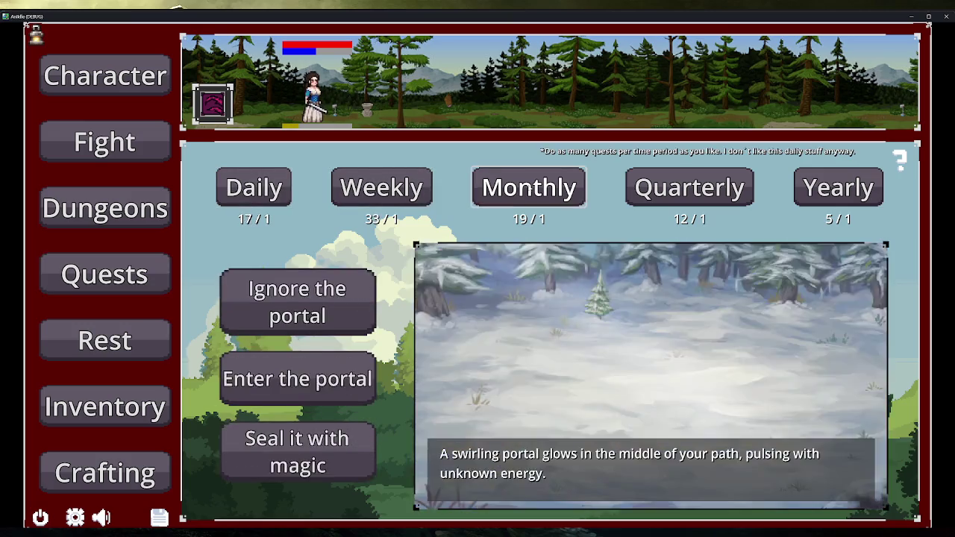
click(689, 190)
click(838, 191)
click(838, 191)
click(687, 190)
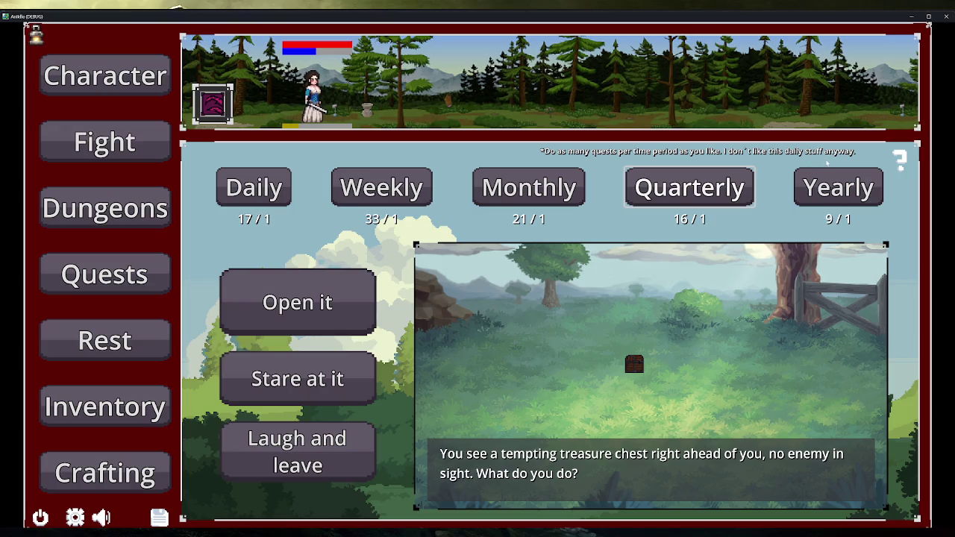
Roll more monthly, weekly, daily and quarterly events until the treasure chest encounter appears
double_click(529, 187)
double_click(381, 188)
double_click(254, 188)
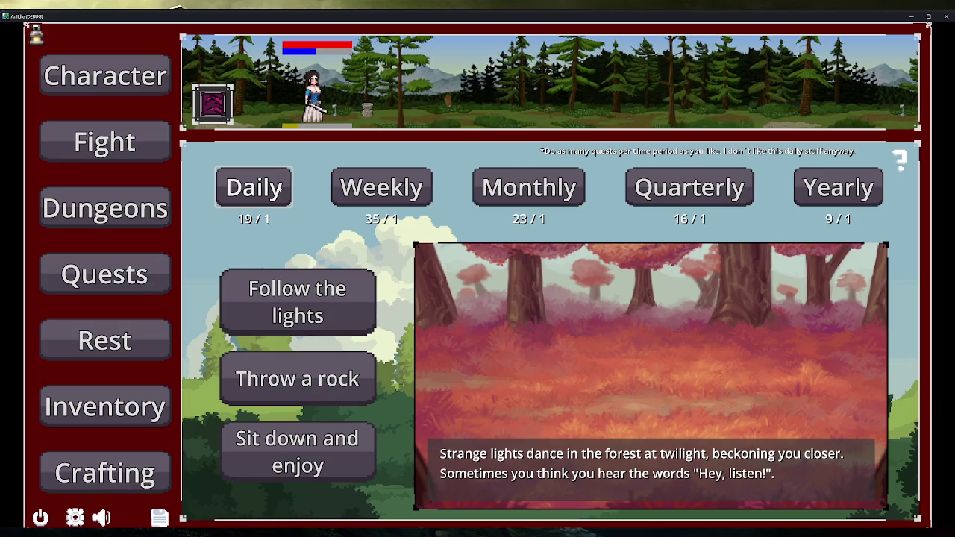
click(351, 189)
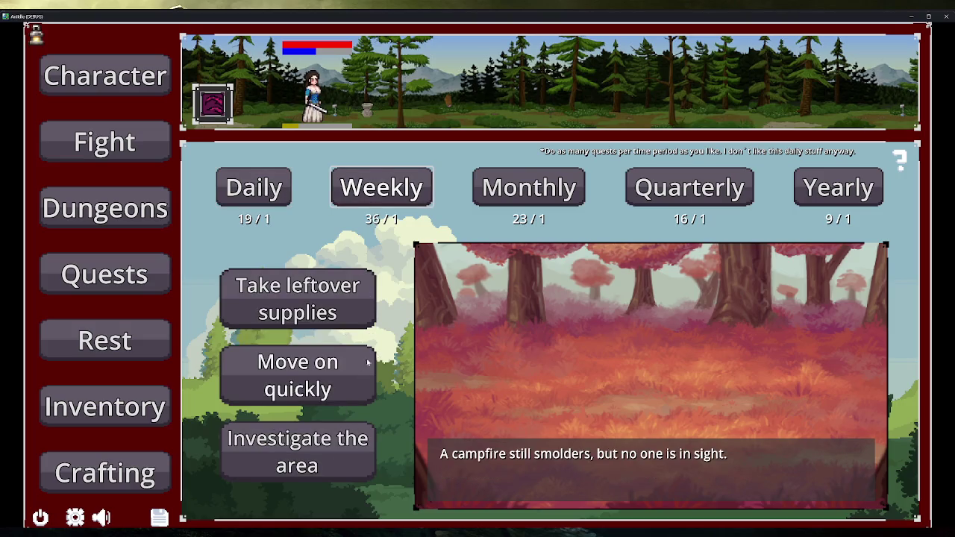
click(529, 188)
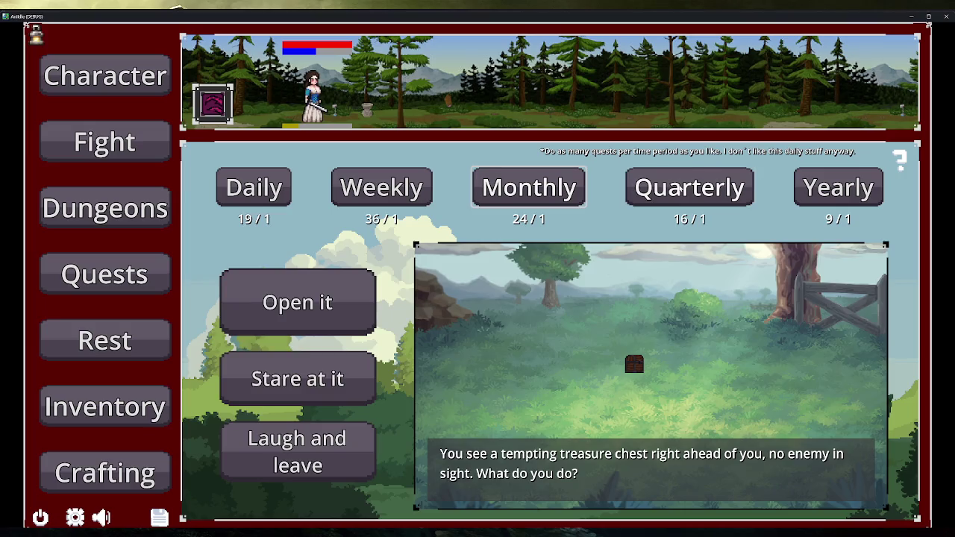
click(680, 189)
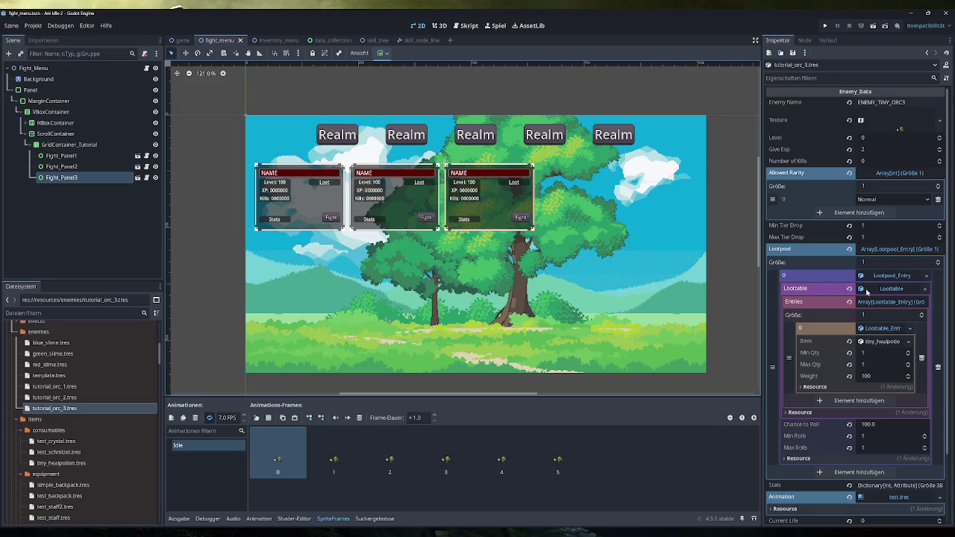
Find lootpool_entry.gd in the FileSystem dock's scripts folder and open it in the script editor
scroll(115, 437, down, 1)
scroll(112, 433, down, 10)
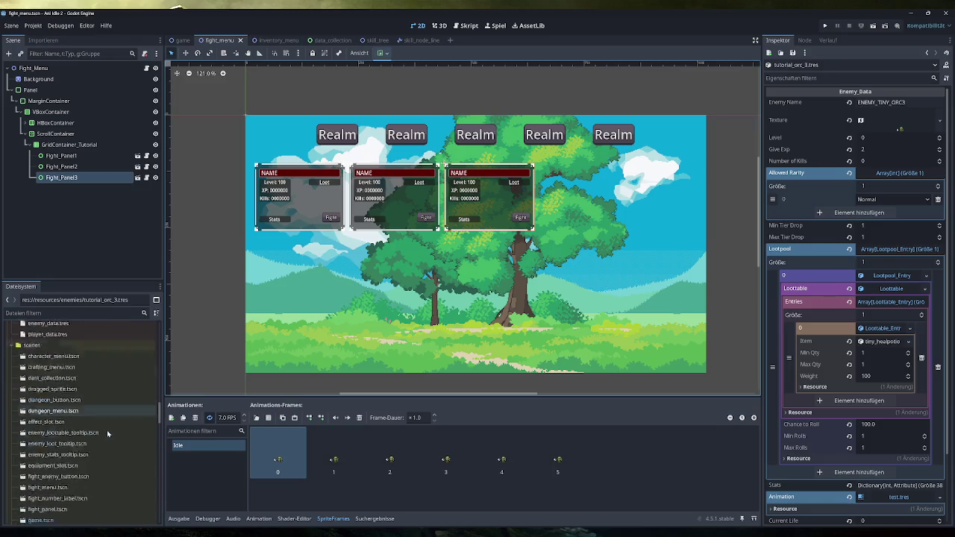
scroll(78, 427, up, 5)
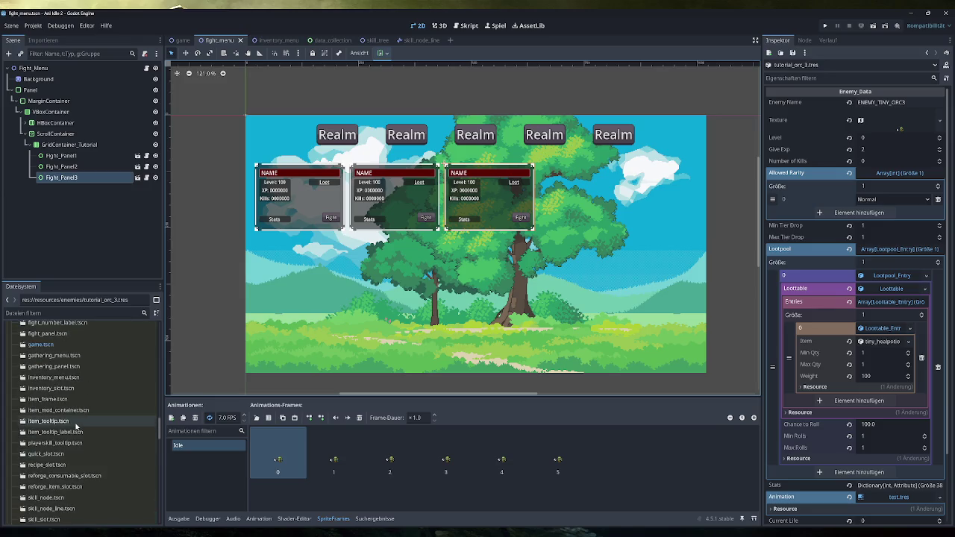
scroll(72, 427, up, 8)
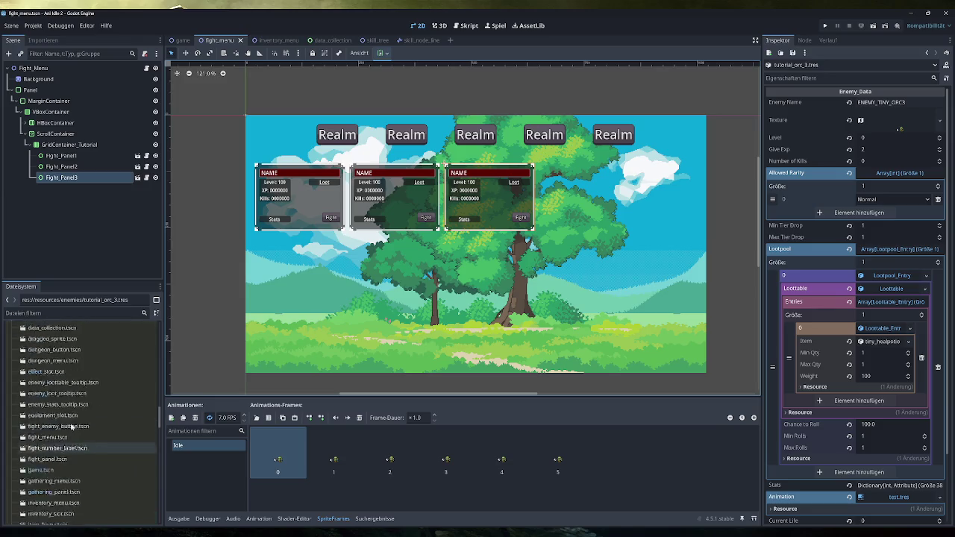
scroll(69, 429, down, 10)
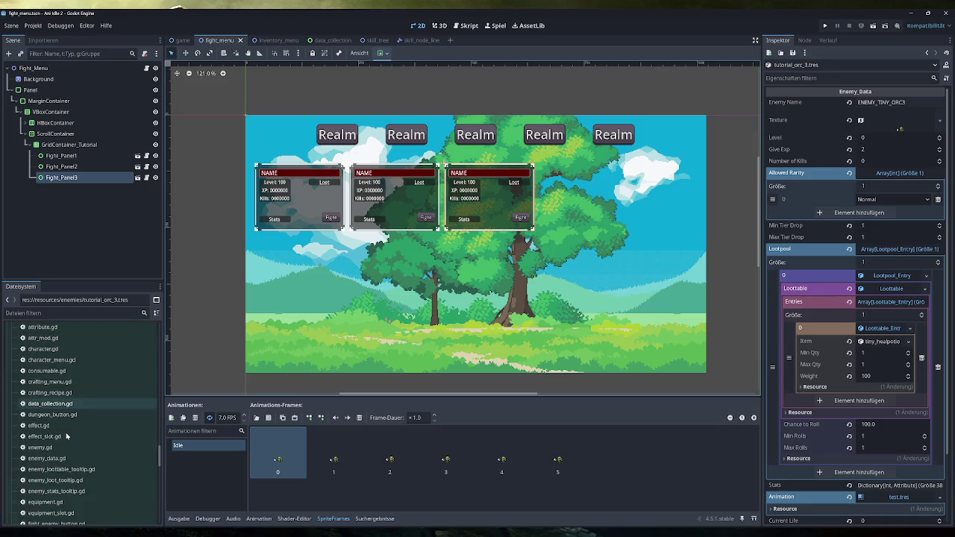
scroll(66, 436, down, 10)
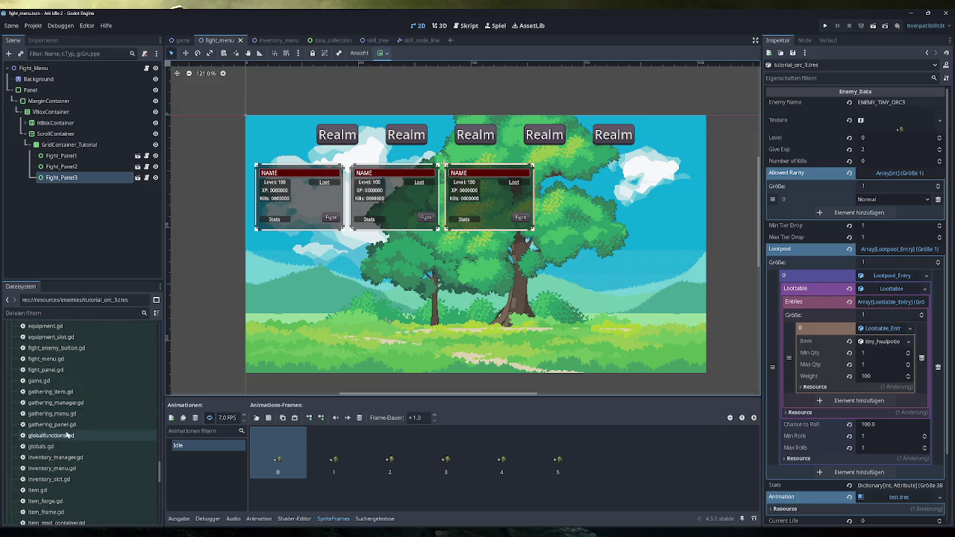
scroll(63, 439, down, 6)
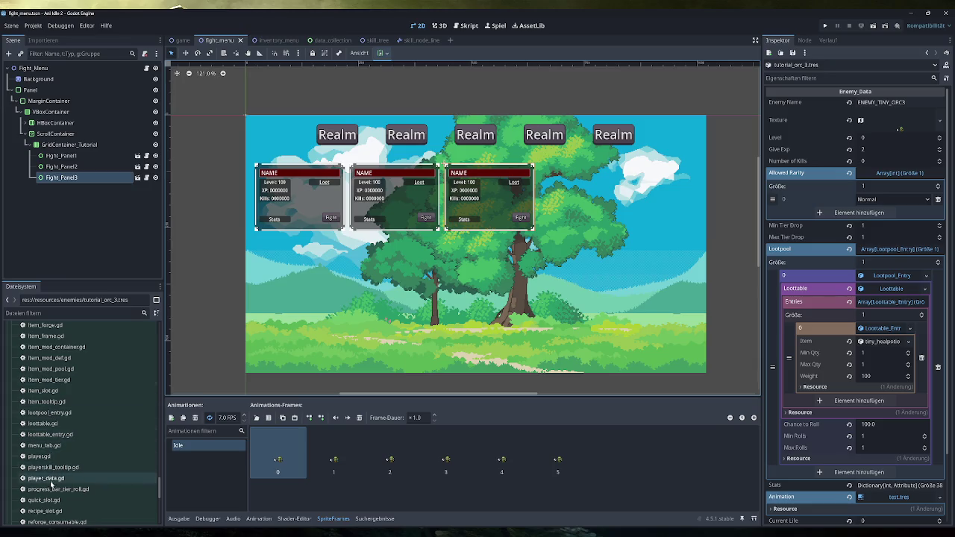
double_click(61, 414)
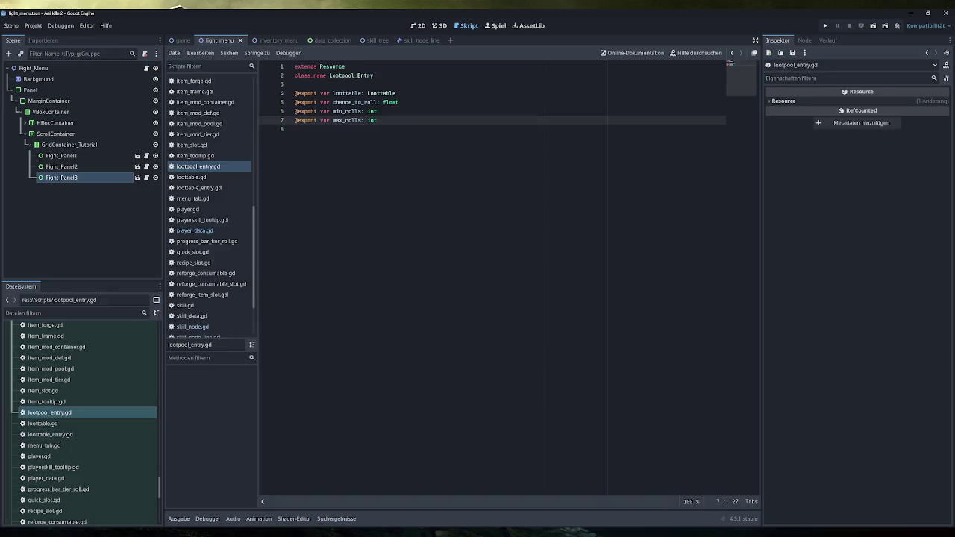
key(Return)
text(@export )
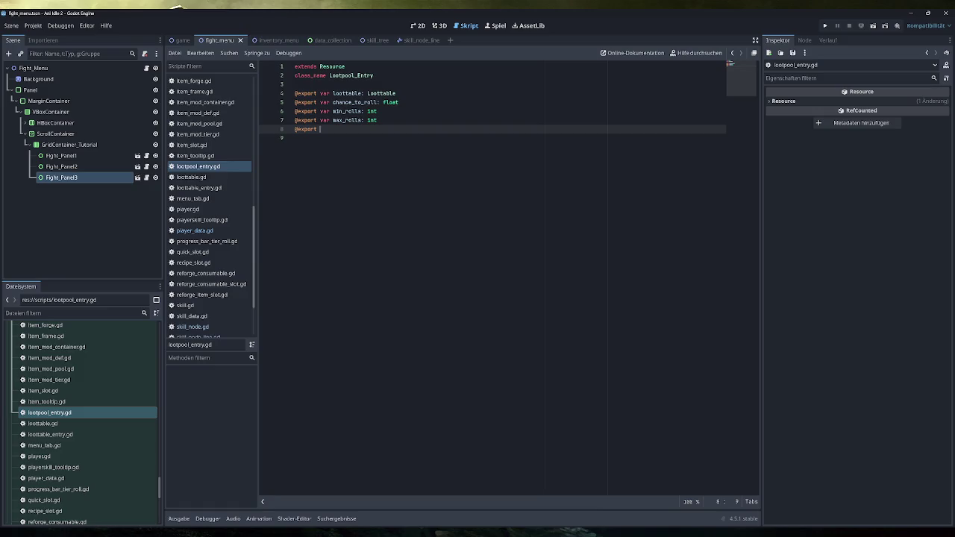
text(var unique)
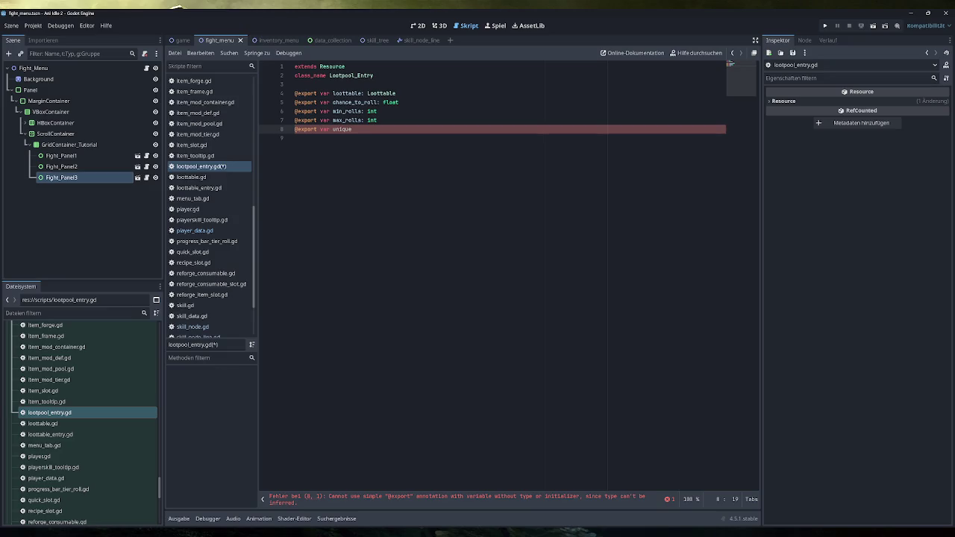
key(BackSpace)
key(BackSpace)
key(BackSpace)
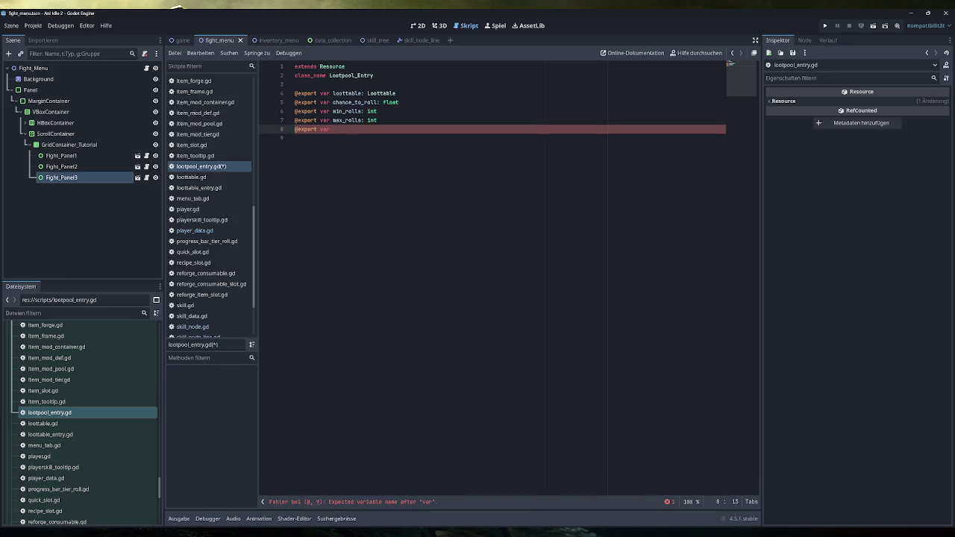
text(one_time_drop)
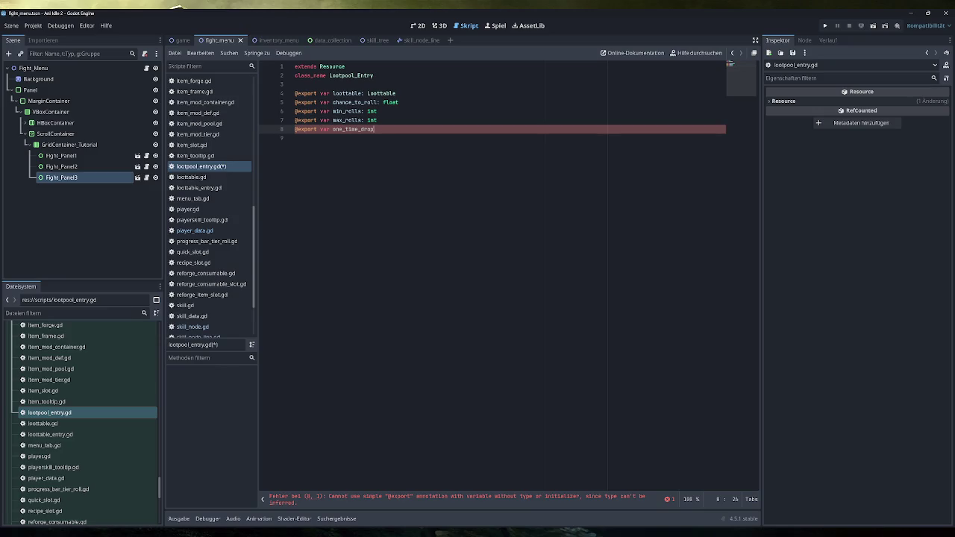
text(: bool)
key(ctrl+s)
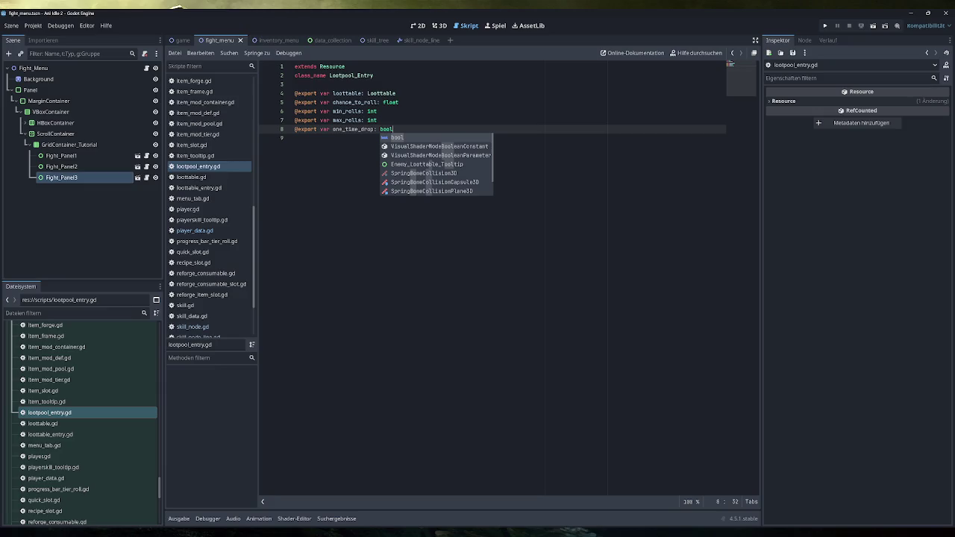
drag(375, 129, 333, 129)
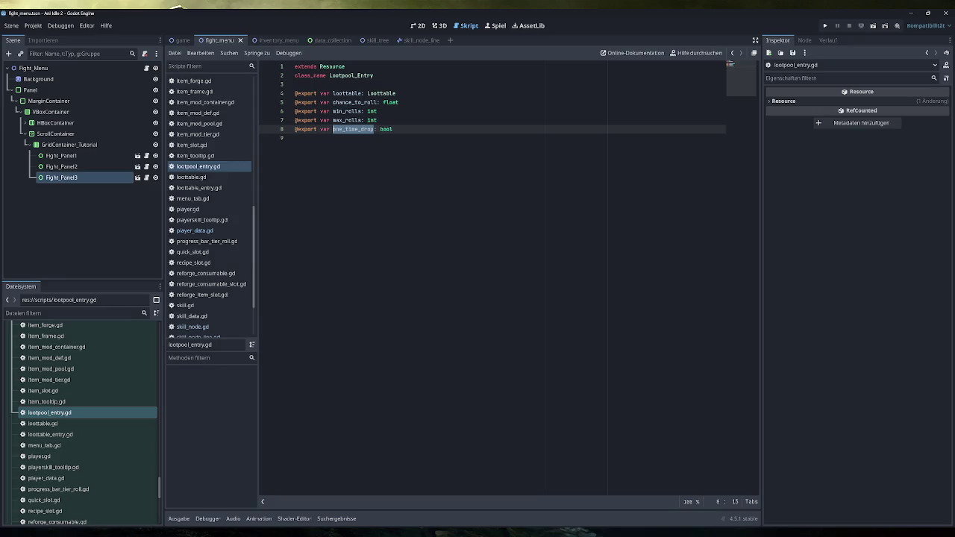
text(can_roll)
click(379, 129)
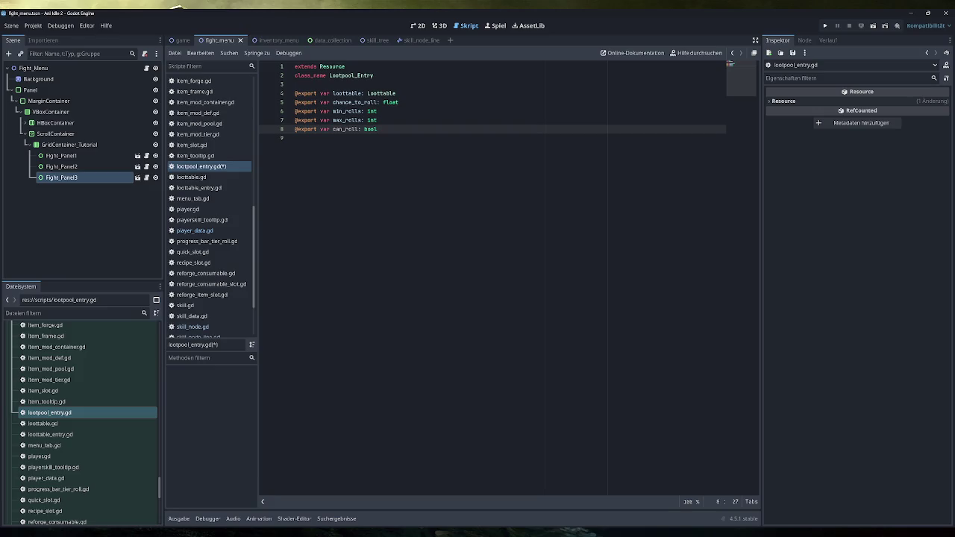
text(= true)
key(ctrl+s)
key(ctrl+shift+Left)
key(ctrl+shift+Left)
key(ctrl+shift+Left)
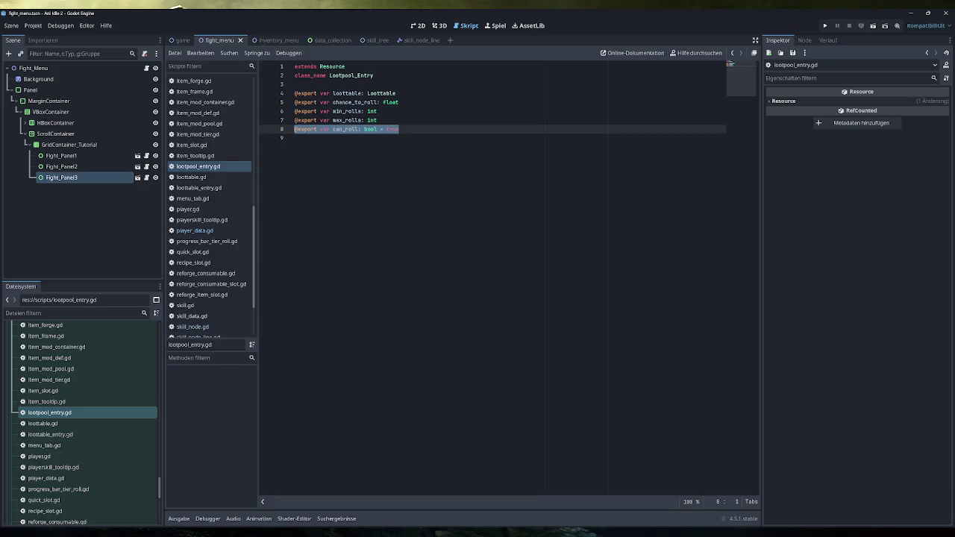
key(End)
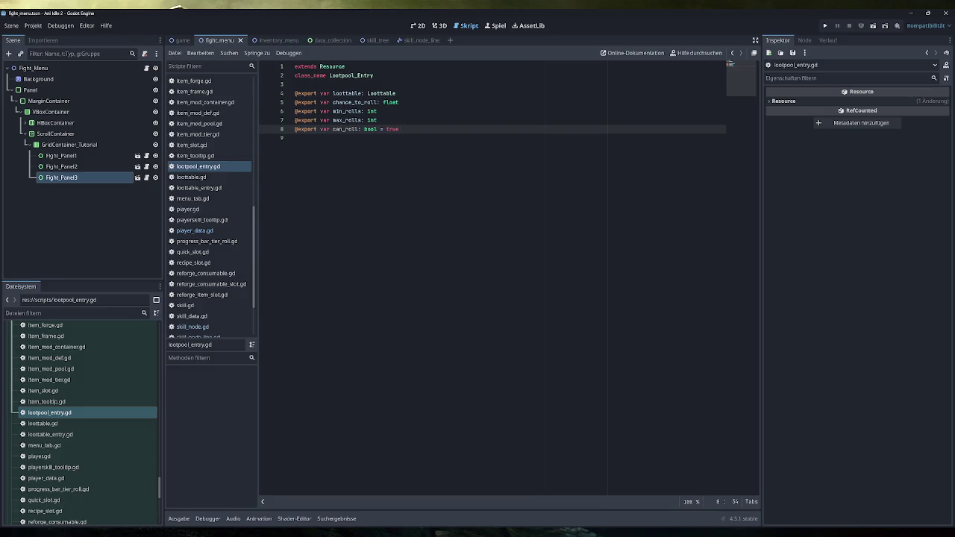
click(377, 120)
key(Return)
key(Return)
text(@)
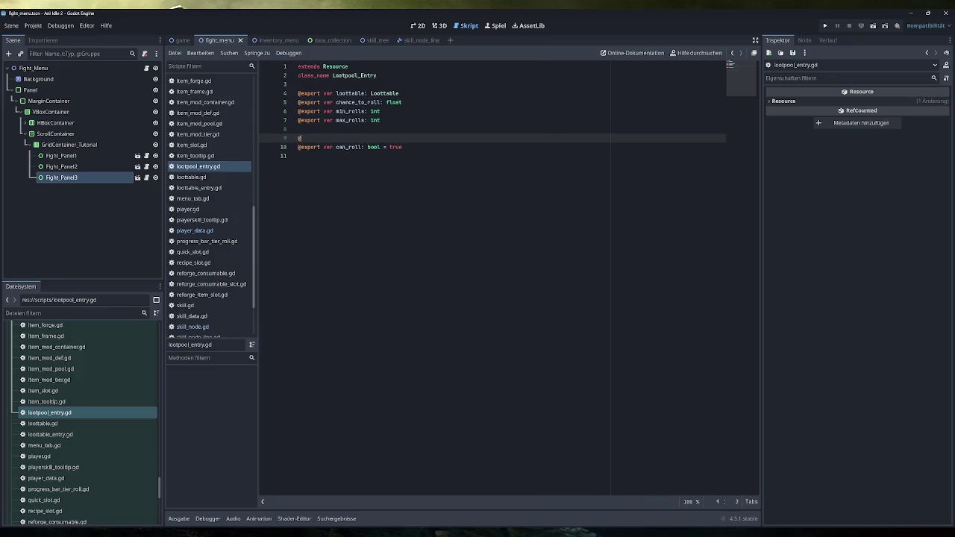
text(export var )
text(is_single)
text(_drop: )
text(vbool)
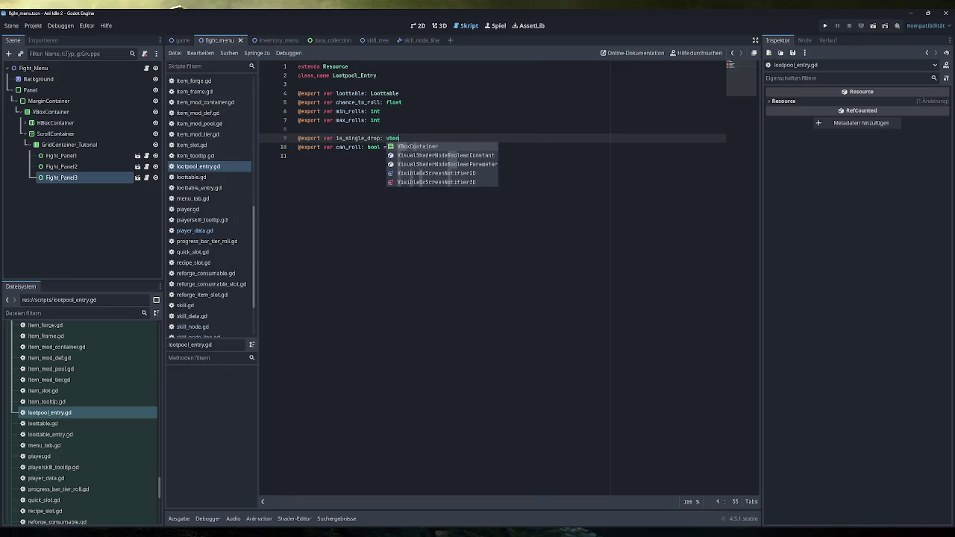
key(ctrl+Left)
key(Delete)
Rename can_roll to is_dropped, remove its default value, and save lootpool_entry.gd
double_click(348, 147)
text(is_dropped)
key(End)
key(BackSpace)
key(BackSpace)
key(BackSpace)
text(false)
click(400, 138)
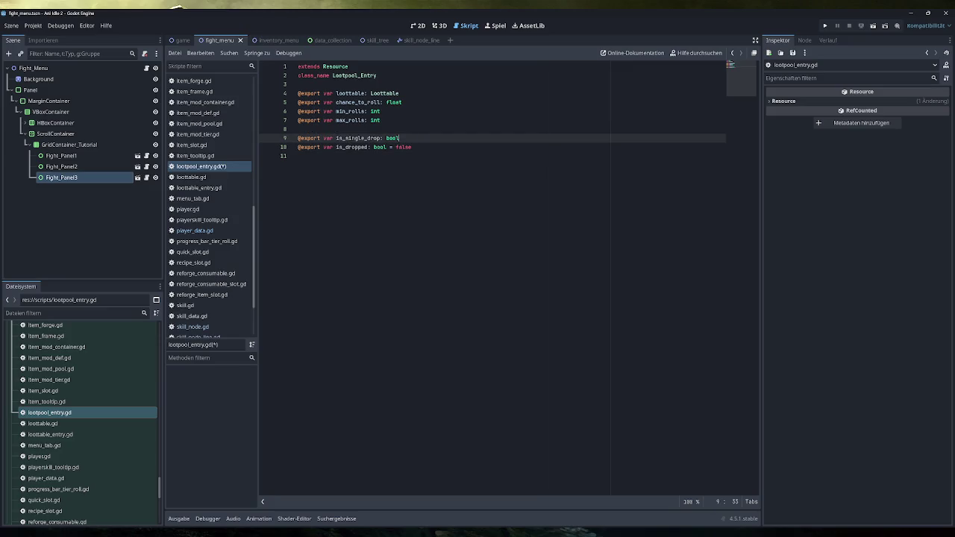
drag(412, 147, 389, 147)
key(BackSpace)
key(BackSpace)
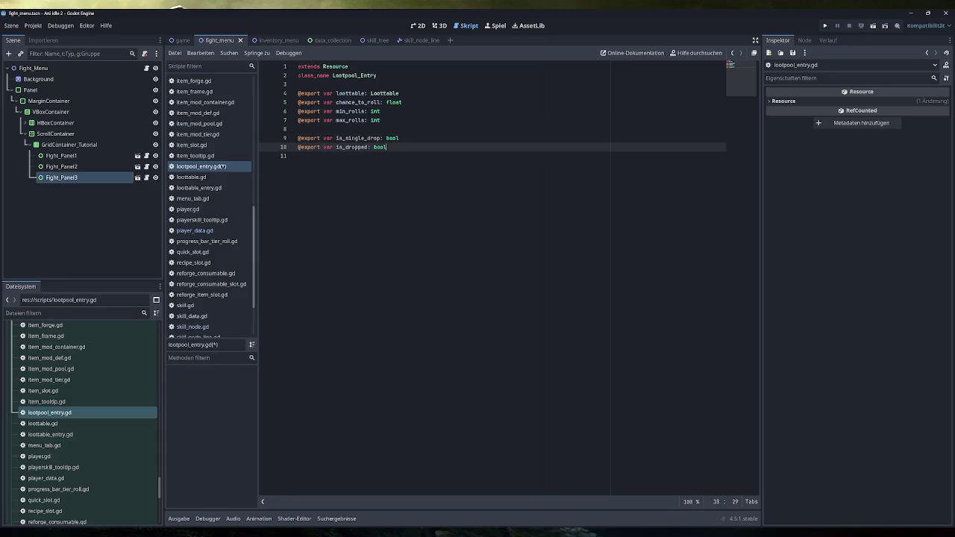
key(ctrl+s)
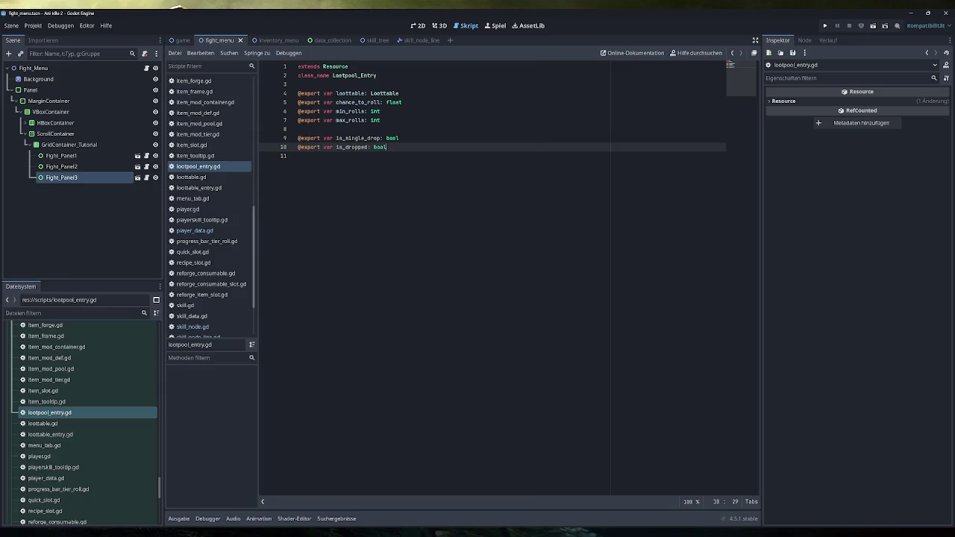